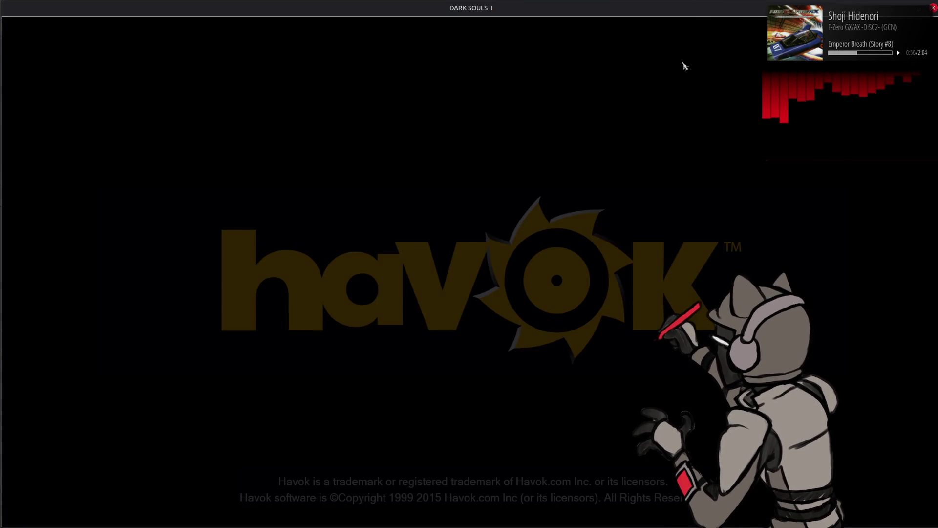
- Launch Borderlesser from the terminal via protonhax, then bring Dark Souls II back to the front
key("alt+Tab")
key("alt+Tab")
key("alt+Tab")
key("alt+Tab")
key("alt+Tab")
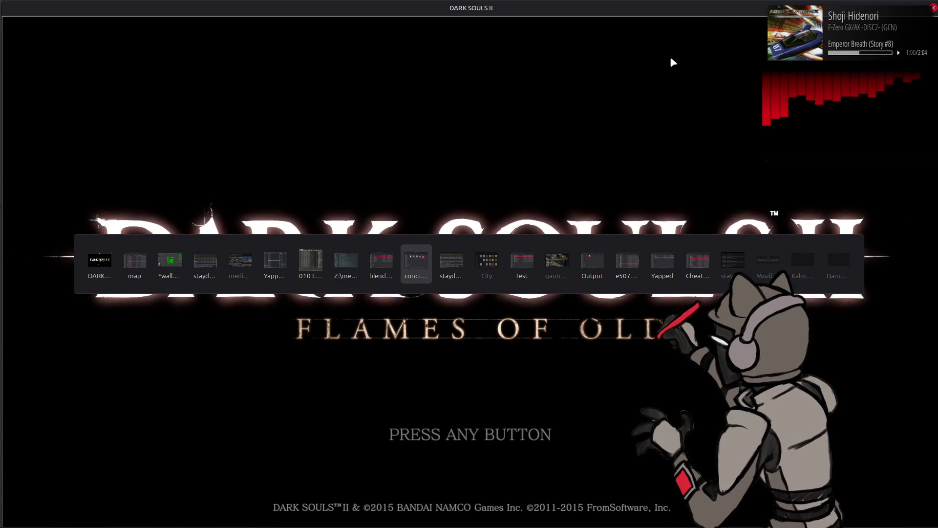
key("alt+Tab")
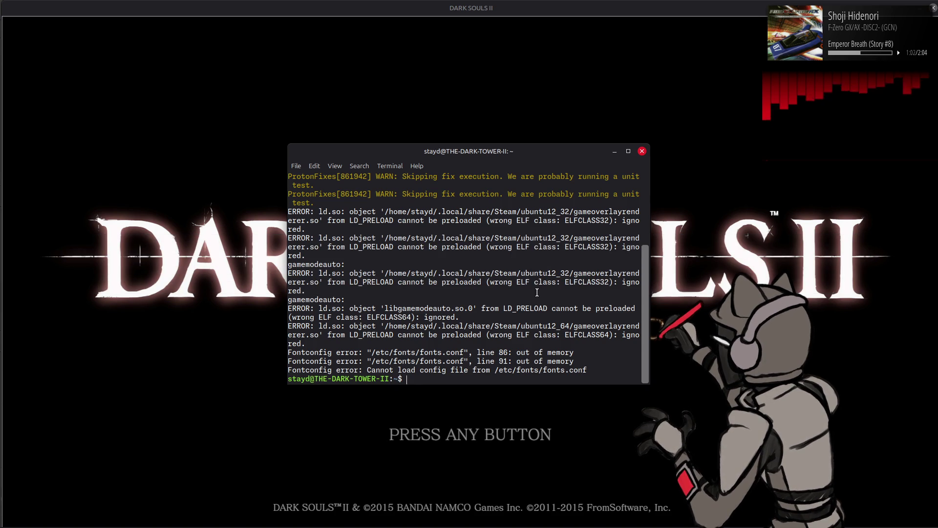
key("Up")
key("Return")
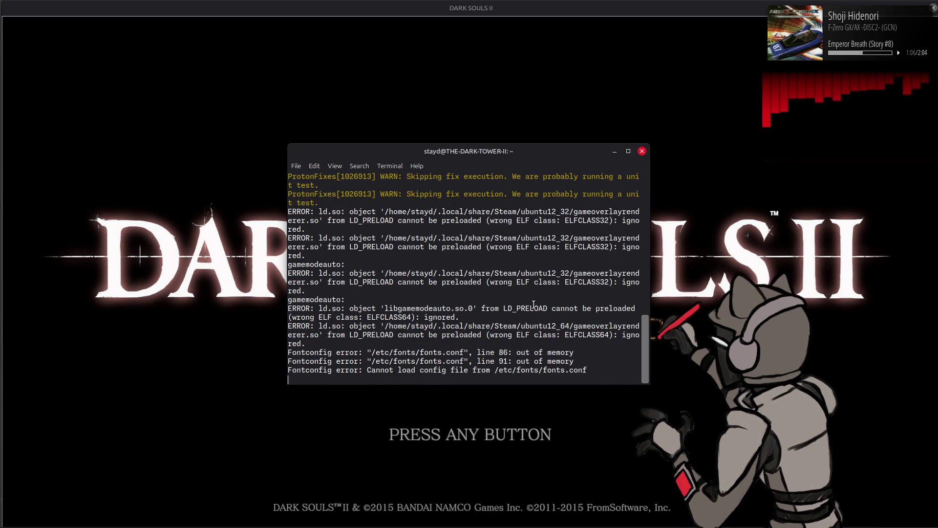
mouse_move(640, 525)
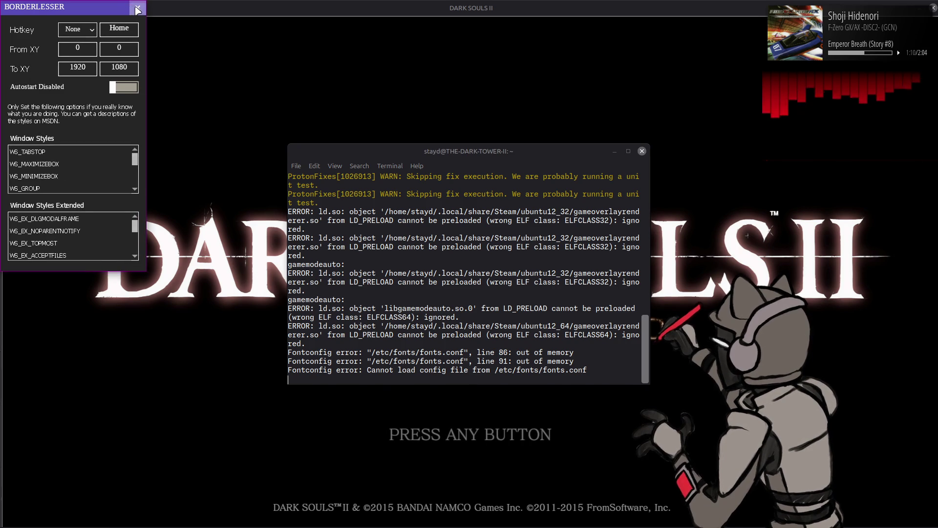
left_click(367, 91)
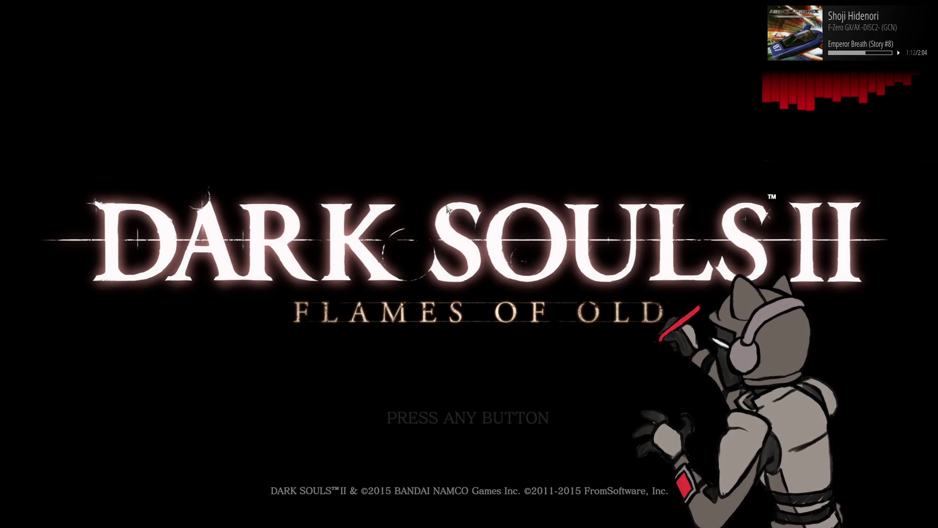
- Rerun the Cheat Engine launch command from the terminal alongside the game
key("alt+Tab")
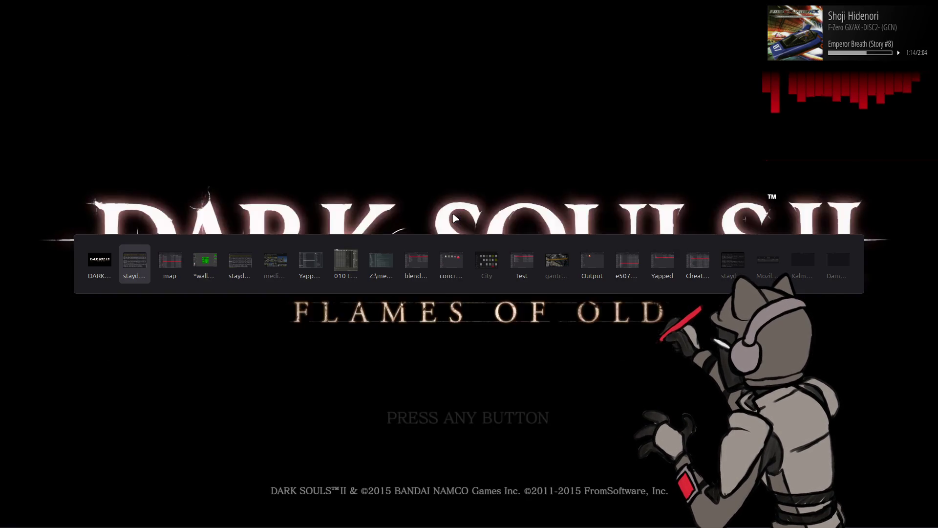
key("alt+Tab")
key("alt+Tab")
key("alt+Tab")
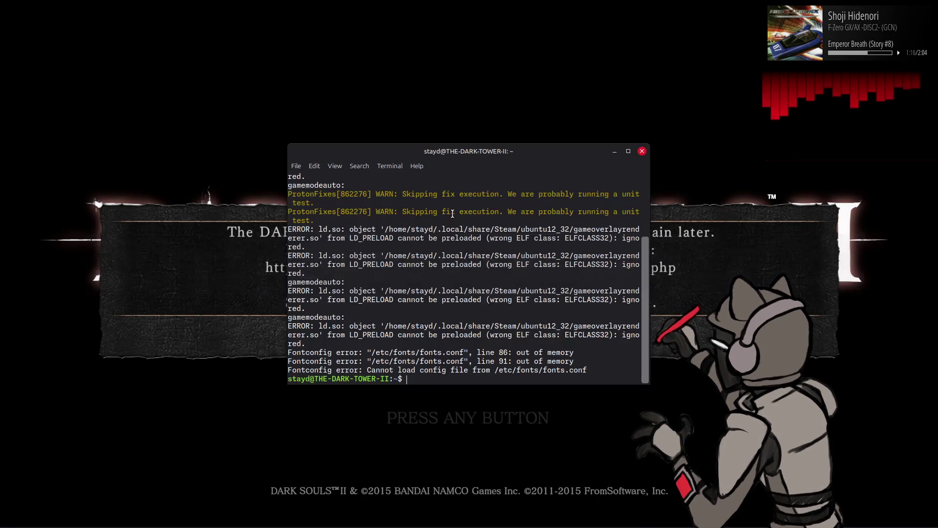
key("Up")
key("Return")
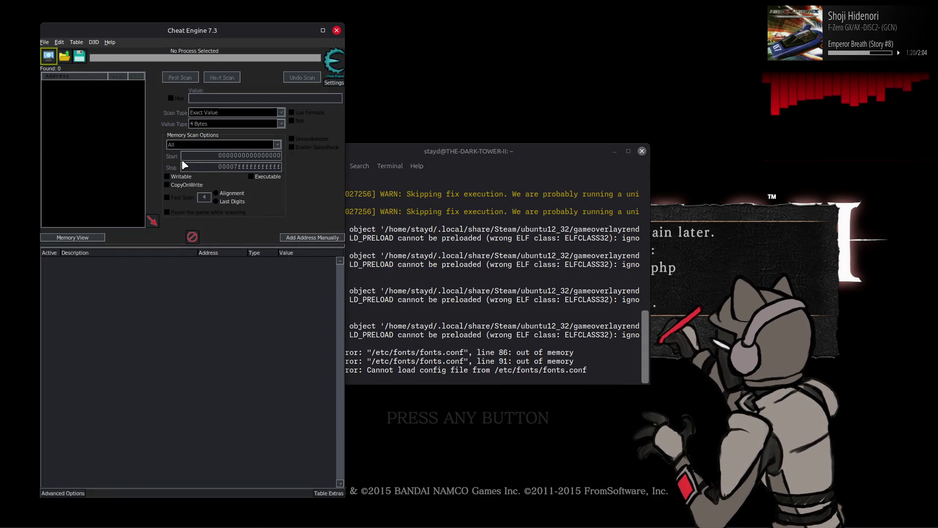
- Attach Cheat Engine to the Dark Souls II process and load its cheat table
left_click(49, 56)
double_click(235, 116)
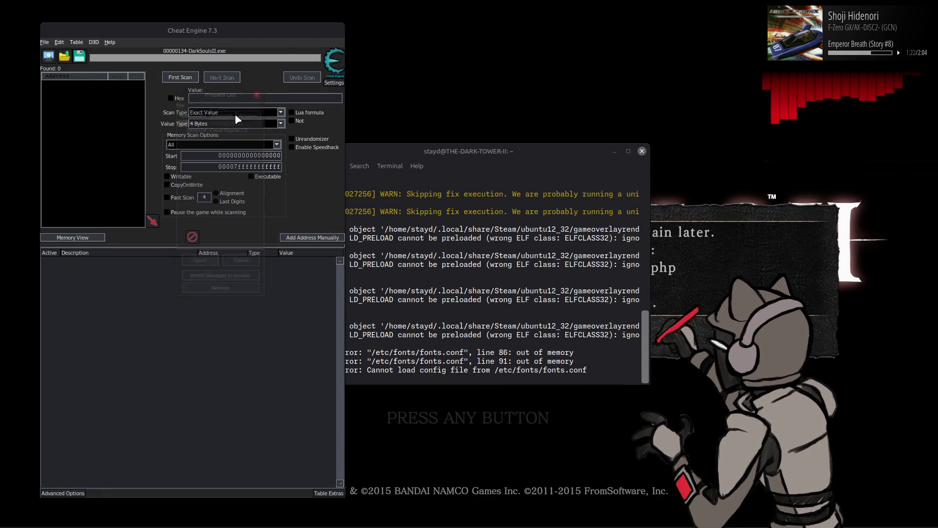
left_click(495, 278)
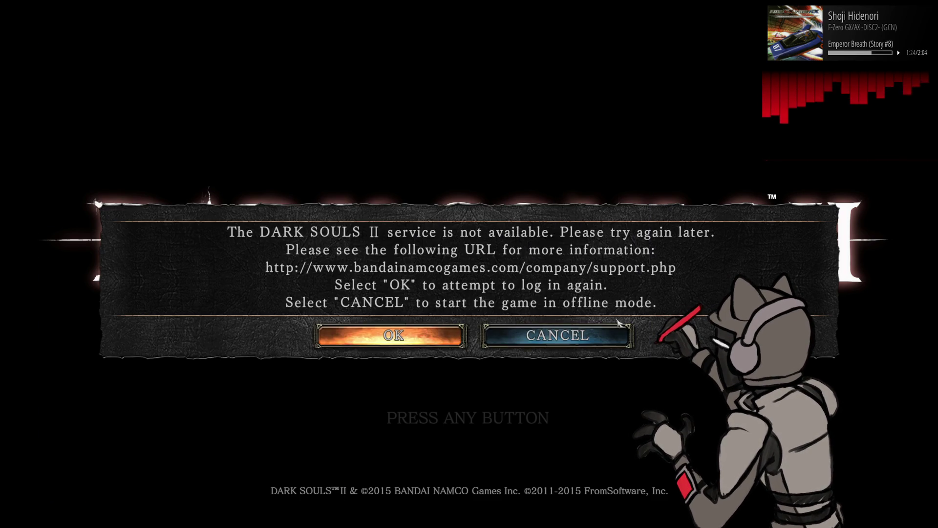
- Dismiss the game's service and offline notices, continue to the character list, and switch to Notepad++
left_click(511, 342)
left_click(510, 365)
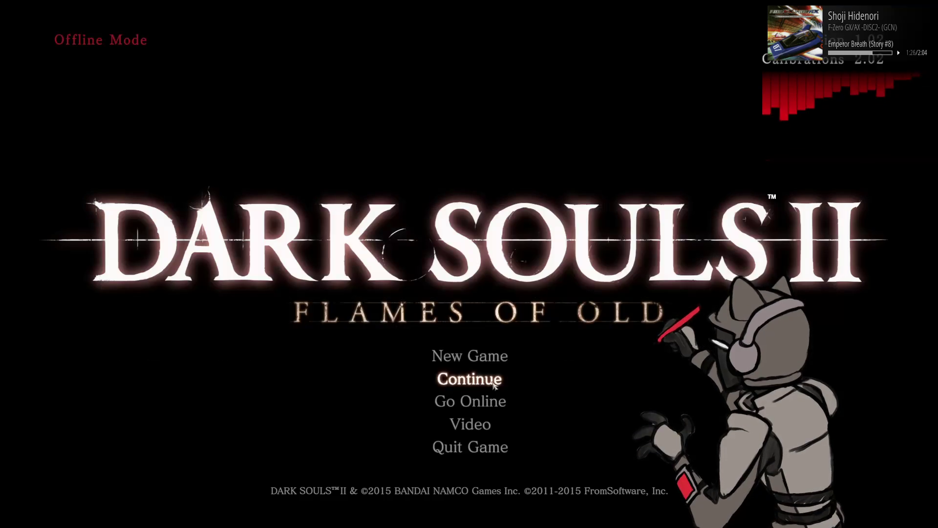
left_click(510, 374)
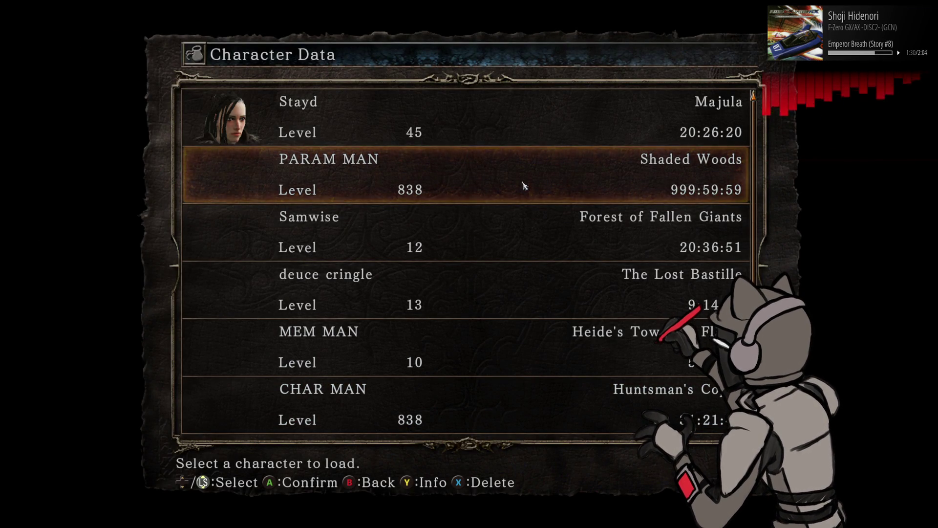
key("alt+Tab")
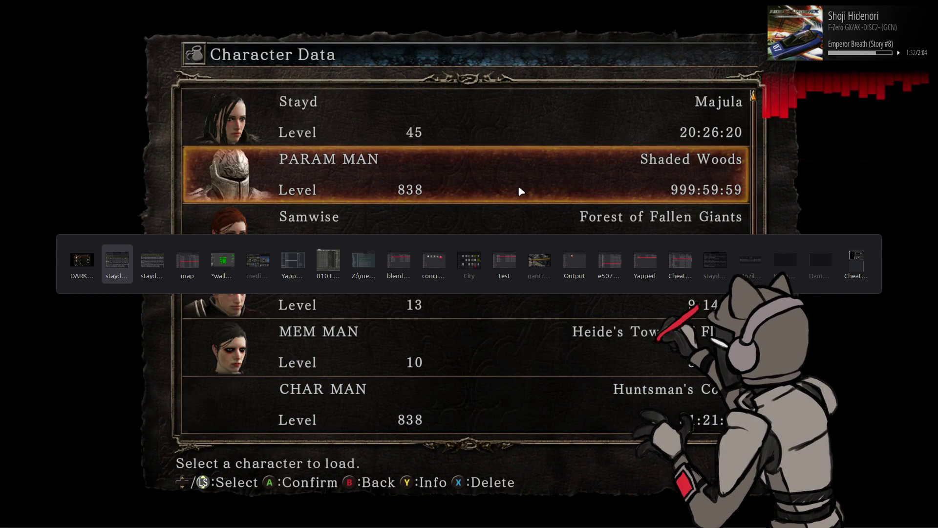
key("Tab")
key("Tab")
key("Tab")
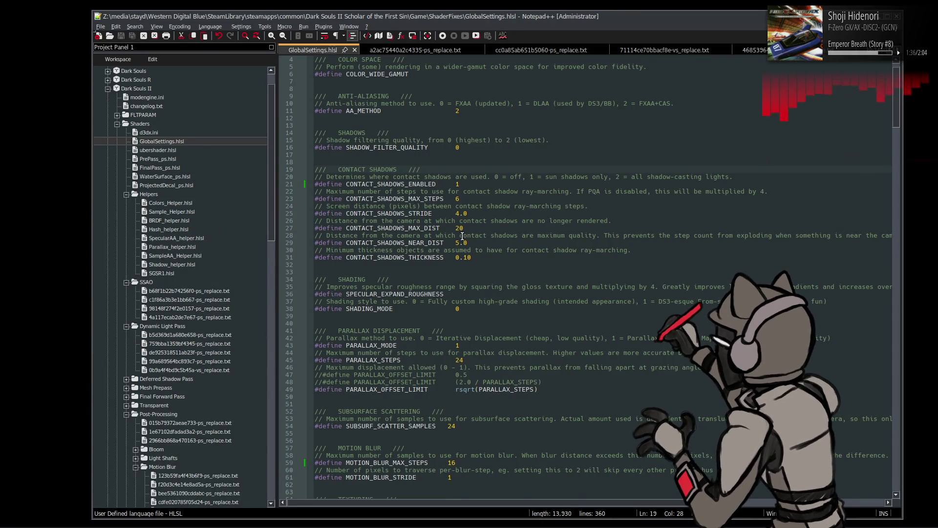
- Set CONTACT_SHADOWS_ENABLED on line 21 to 2 and save GlobalSettings.hlsl
scroll(491, 299, "up", 1)
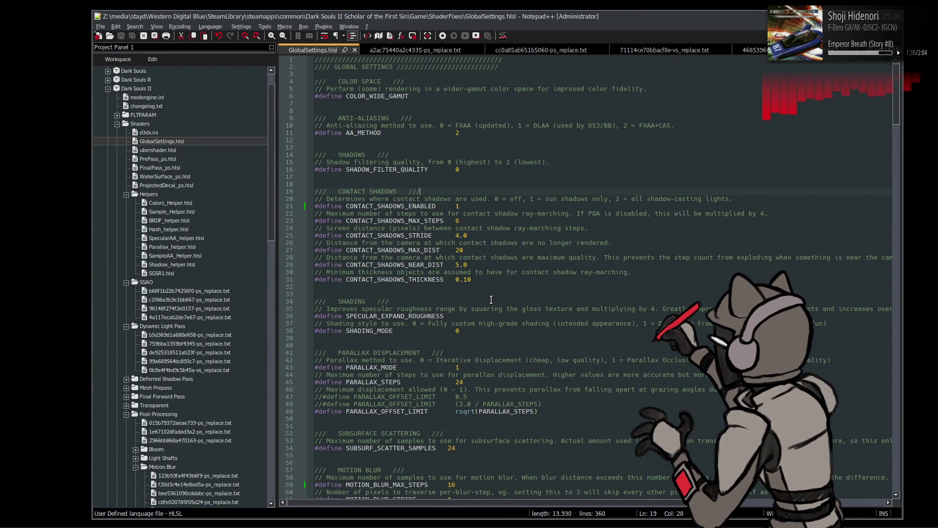
scroll(491, 299, "down", 6)
scroll(490, 301, "up", 6)
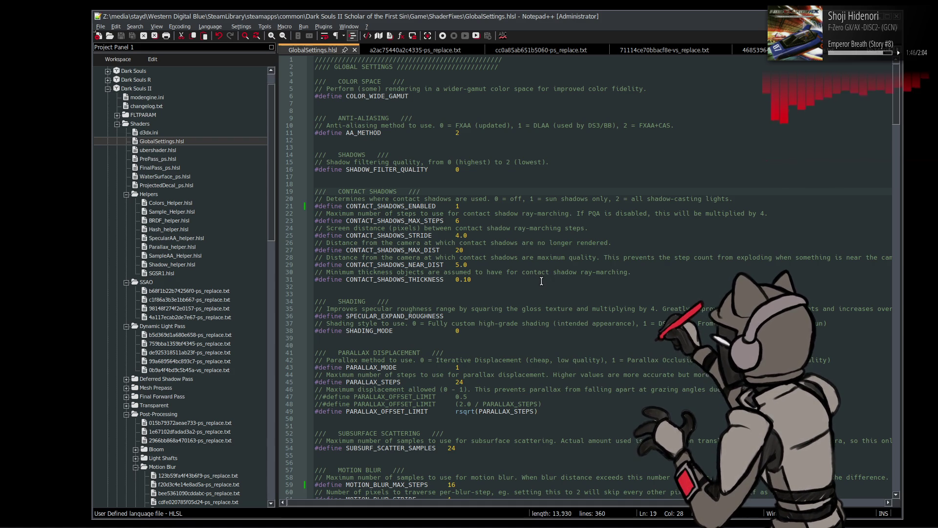
left_click(494, 206)
key("BackSpace")
type("2")
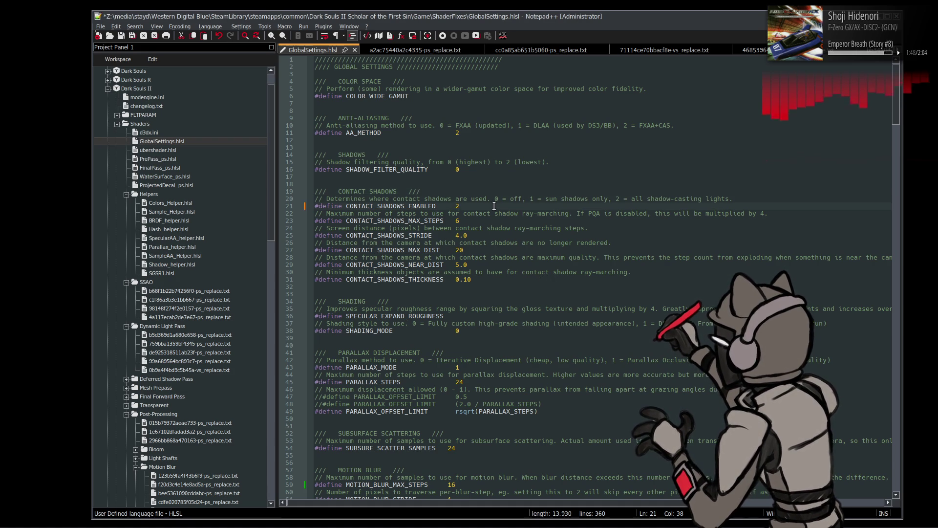
key("ctrl+s")
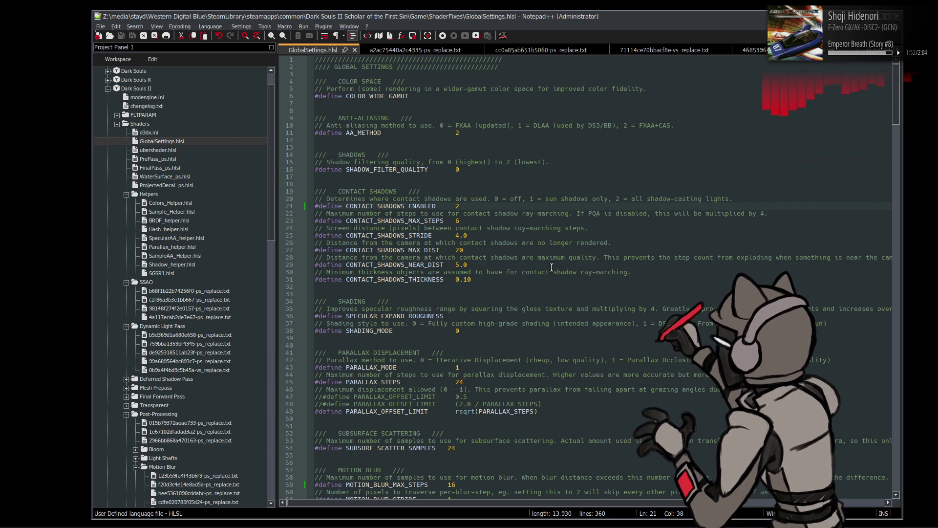
- Set TEX_SUPERSAMPLING on line 66 to 2 and return to the game
scroll(555, 265, "down", 3)
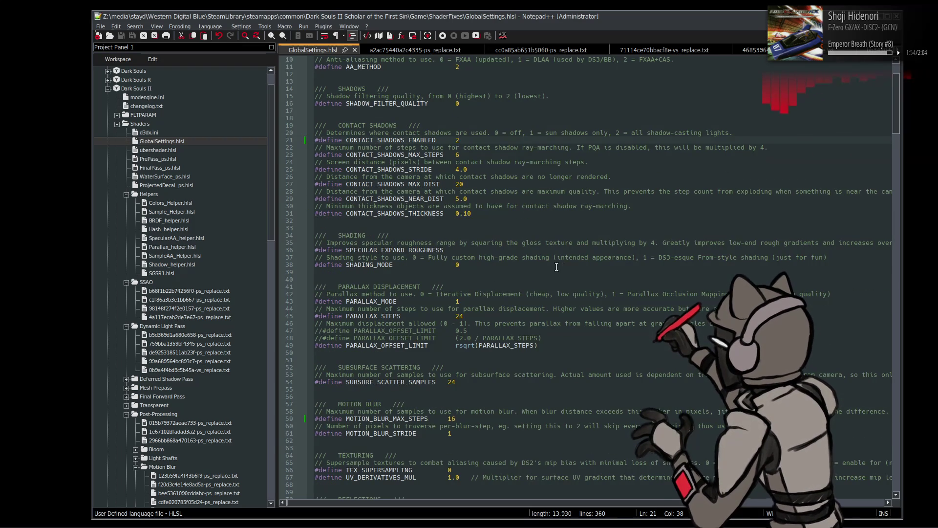
scroll(556, 266, "down", 4)
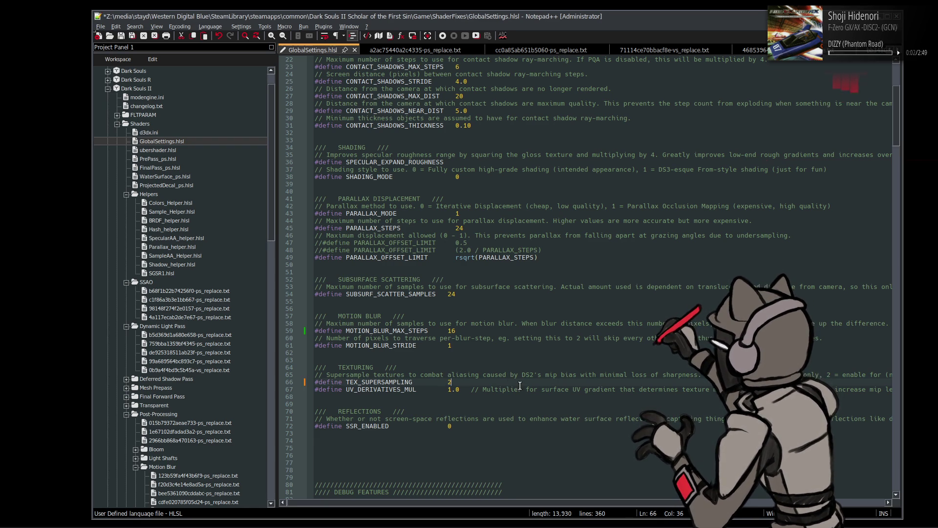
type("2")
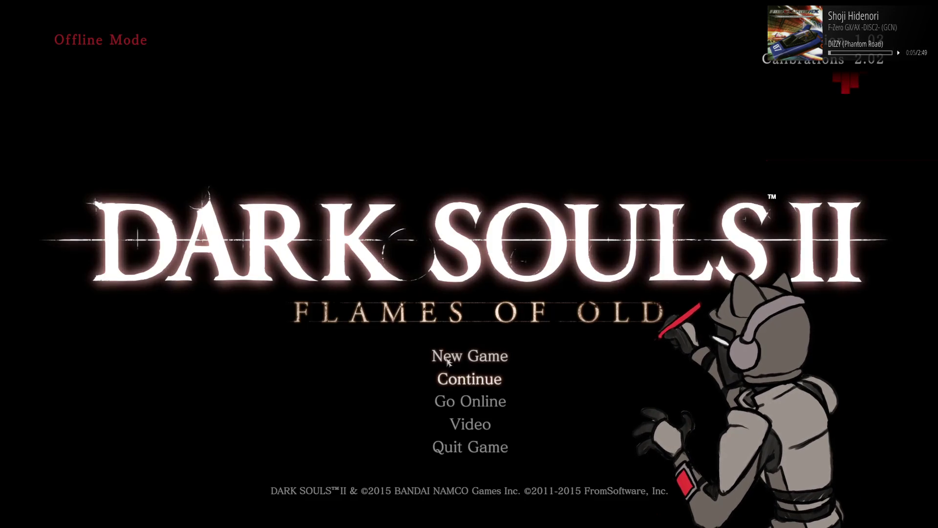
key("Return")
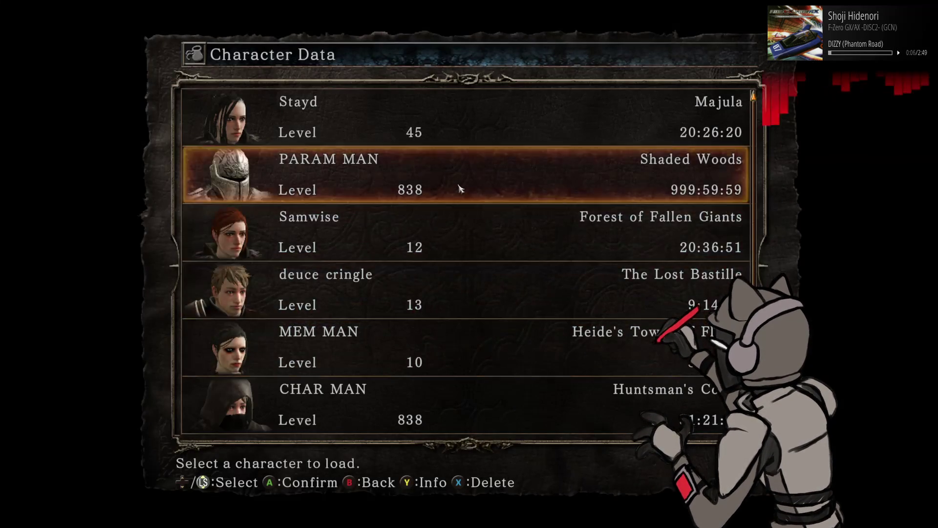
- Load the PARAM MAN character from Character Data, then switch to Cheat Engine
left_click(460, 189)
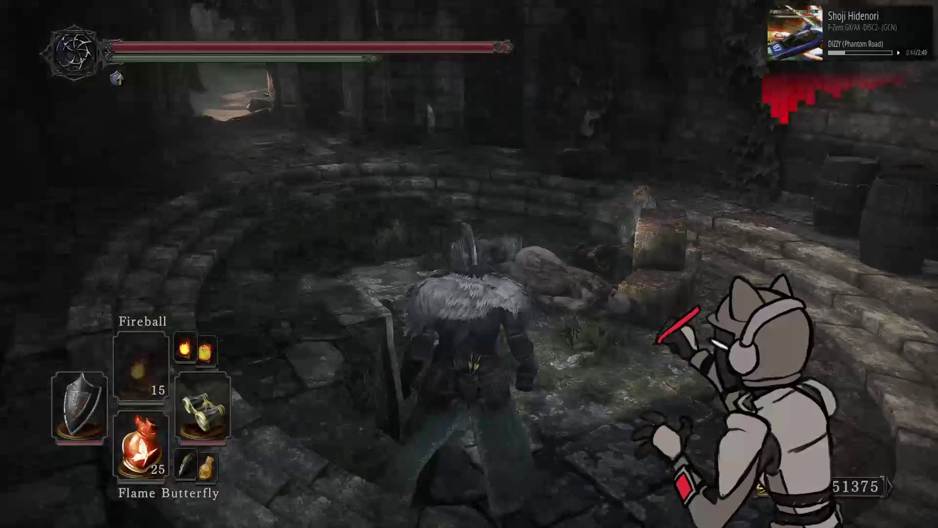
key("alt+Tab")
key("Tab")
key("Tab")
key("Tab")
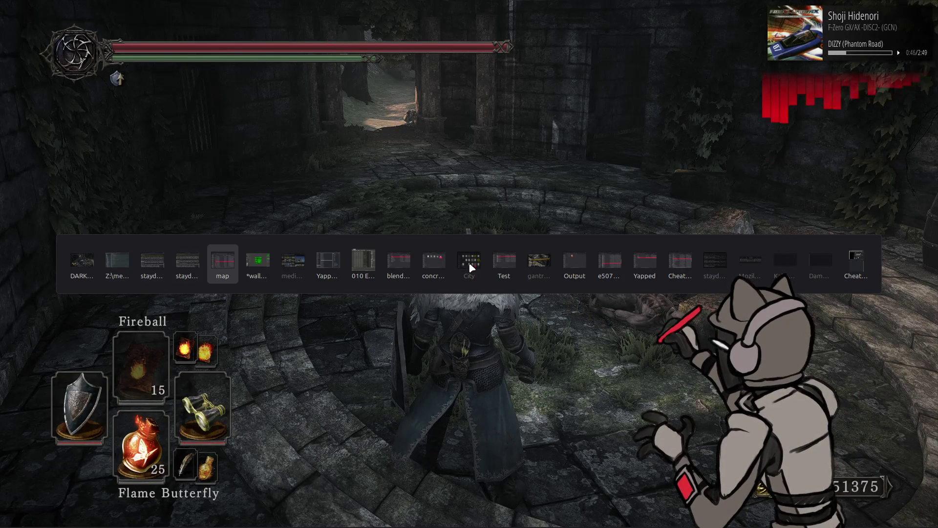
key("Tab")
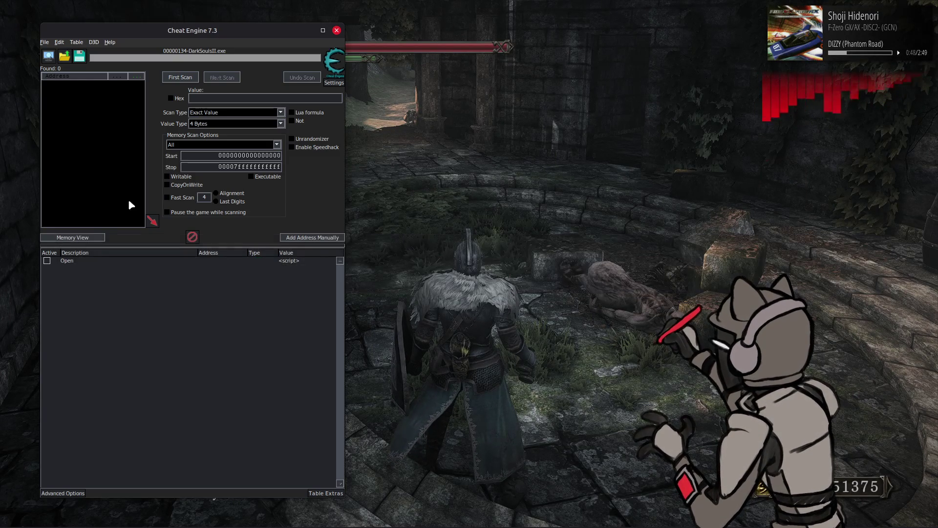
- Enable the Open script and DEBUG MODE, then expand PARAM > PlayerLightParam
left_click(47, 261)
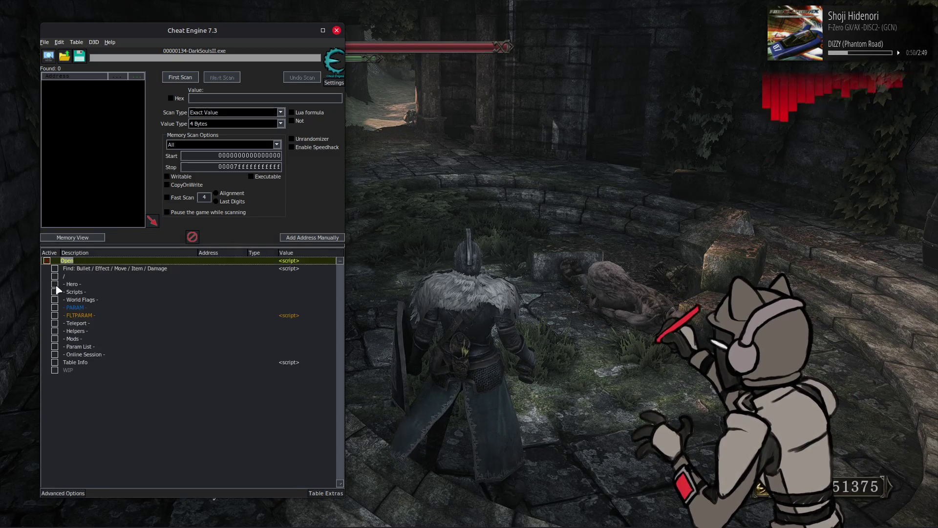
left_click(55, 292)
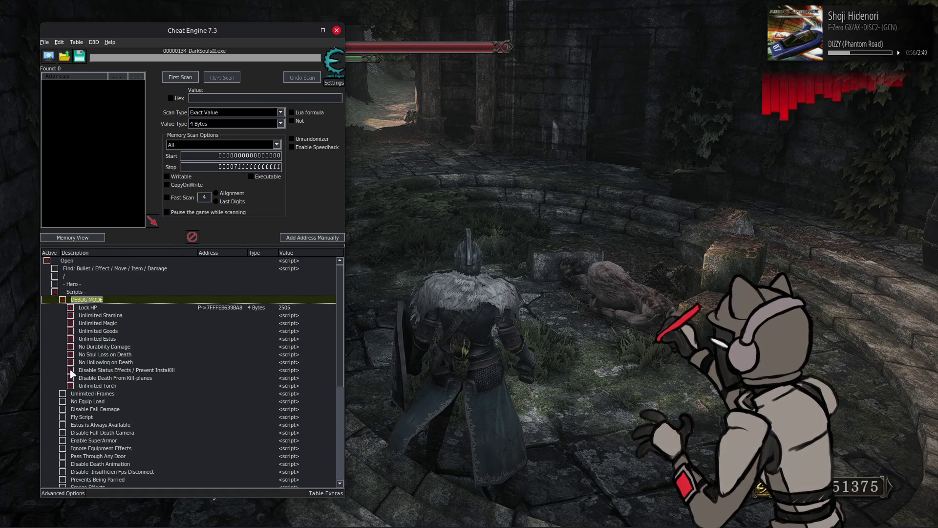
left_click(71, 371)
left_click(55, 293)
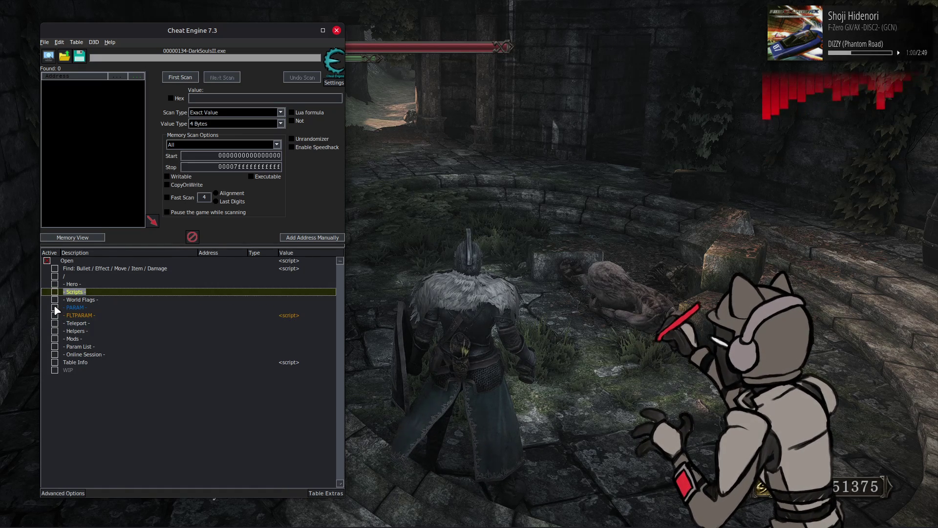
left_click(55, 307)
left_click(63, 385)
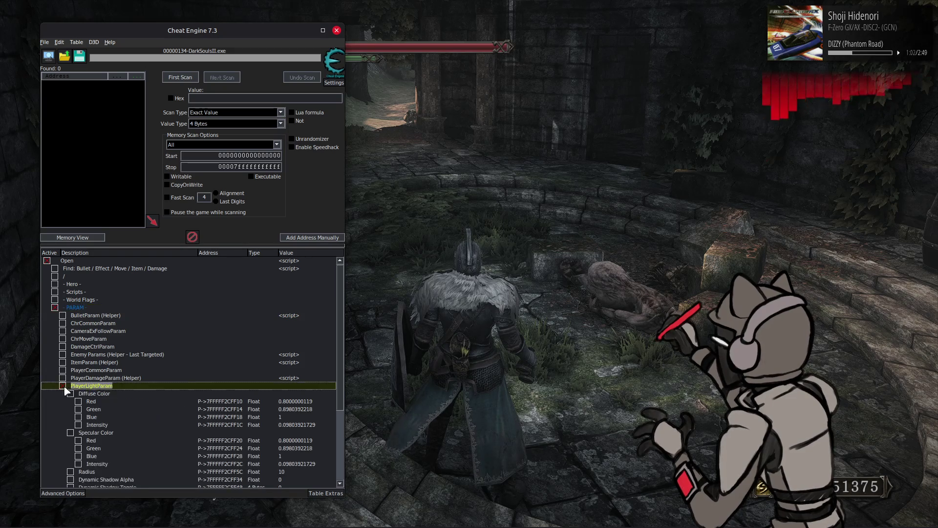
scroll(178, 353, "down", 3)
- Set the diffuse and specular Red values to 1 and both Blue values to 0.8
left_click(288, 333)
left_click(298, 371)
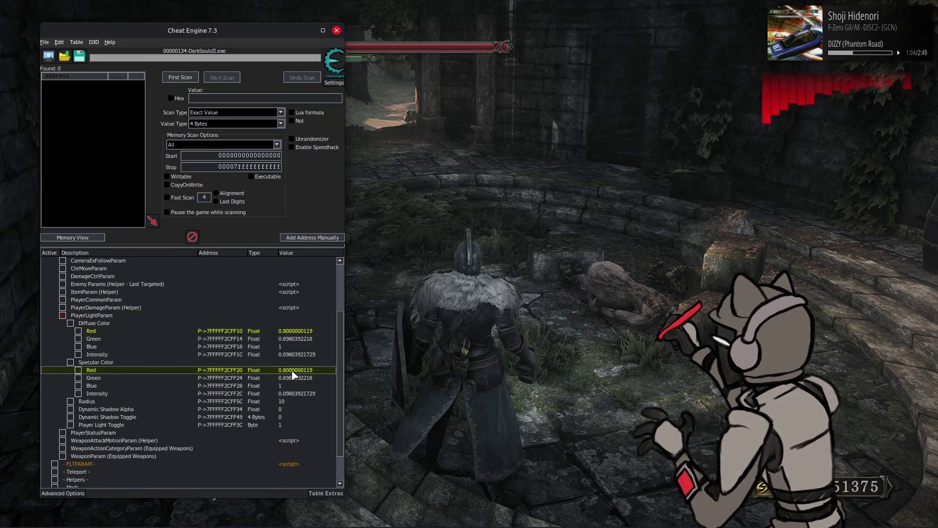
type("1")
key("Return")
left_click(290, 347)
left_click(288, 386, "ctrl")
double_click(292, 389)
type("0.8")
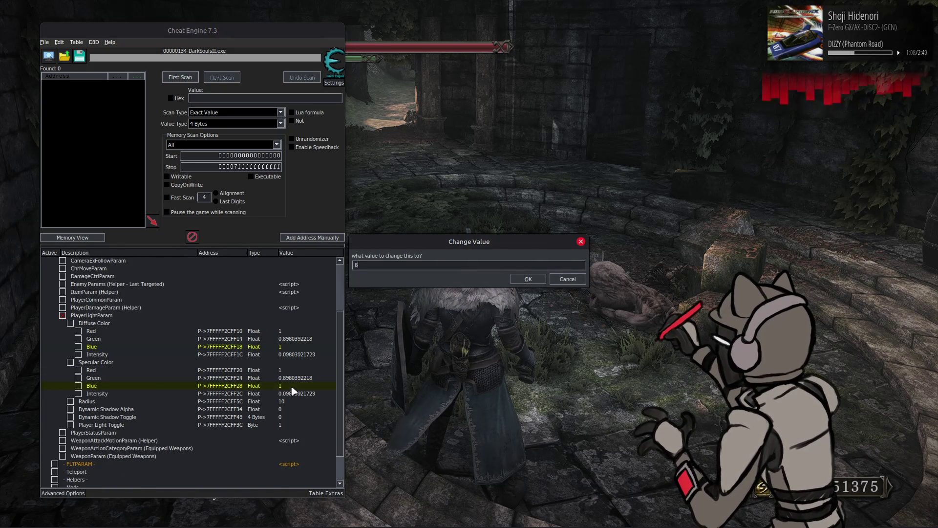
key("Return")
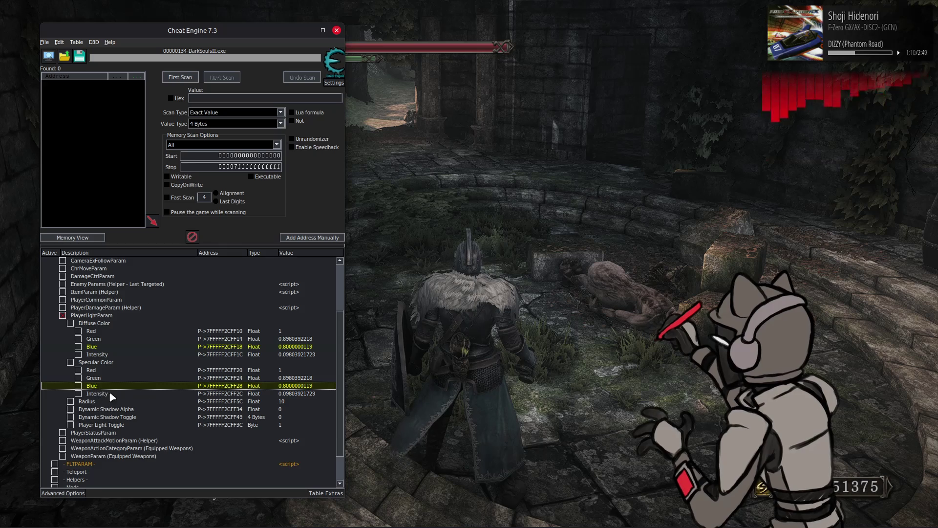
- Set Diffuse Intensity to 0.2 and Specular Intensity to 0.1, then return to the game
double_click(295, 355)
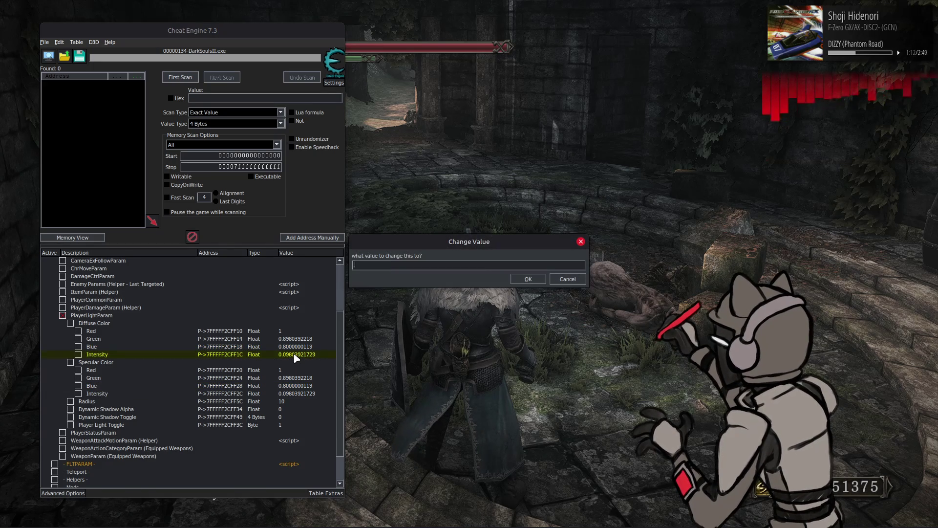
type("2")
key("Return")
double_click(296, 394)
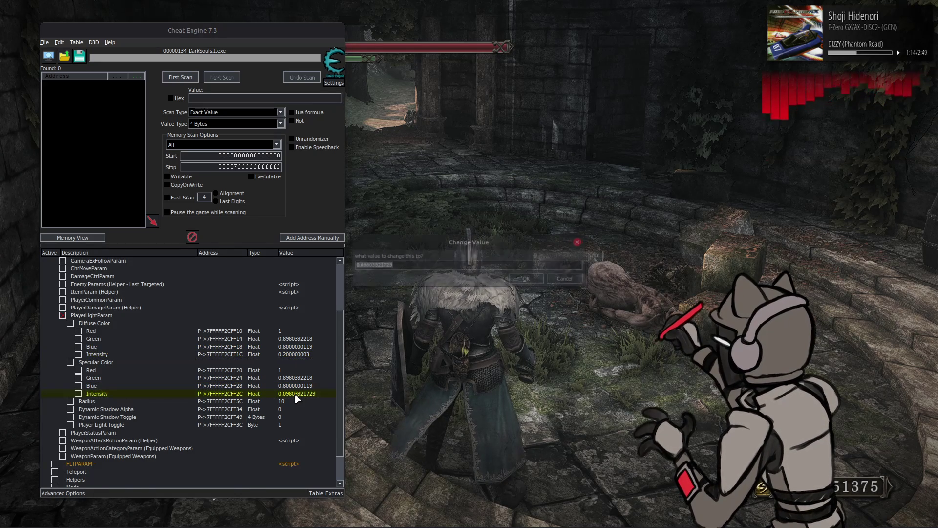
type("0.1")
key("Return")
key("alt+Tab")
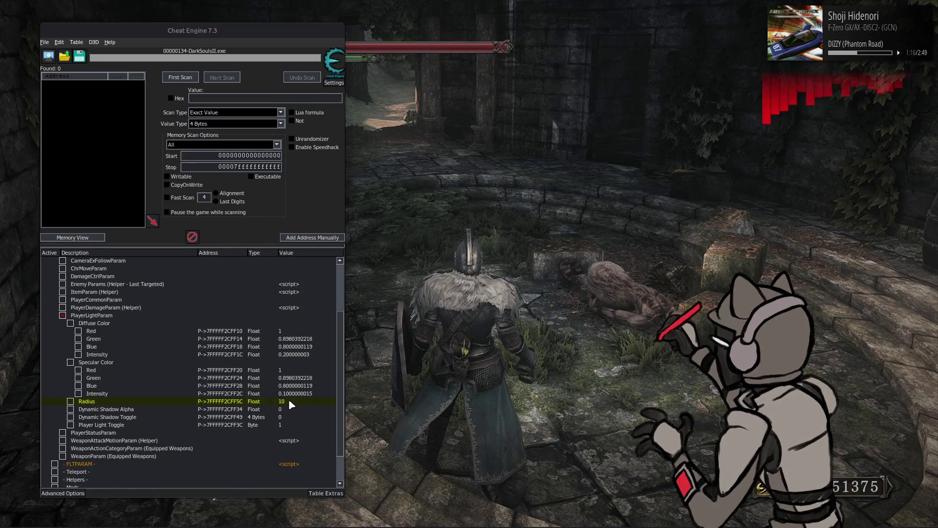
- Walk the knight through the ivy corridor and doorway into the courtyard
key("w")
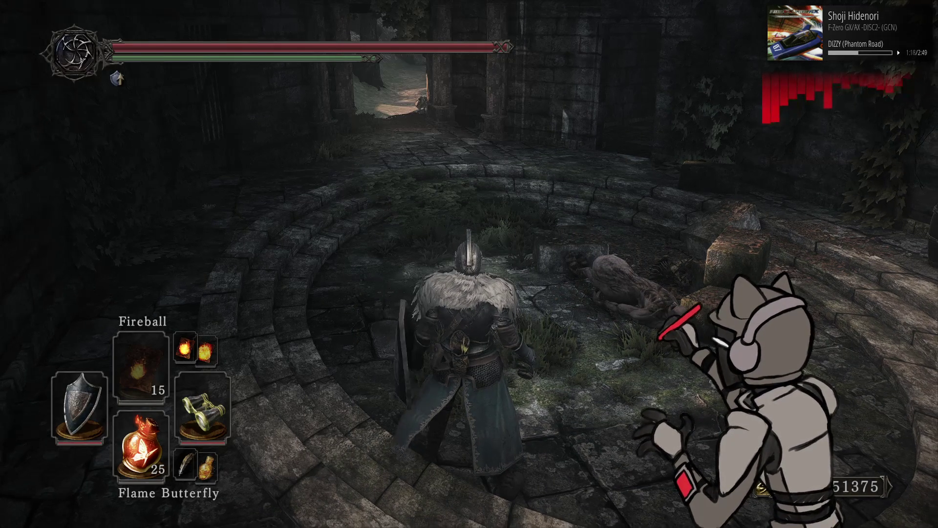
key("w")
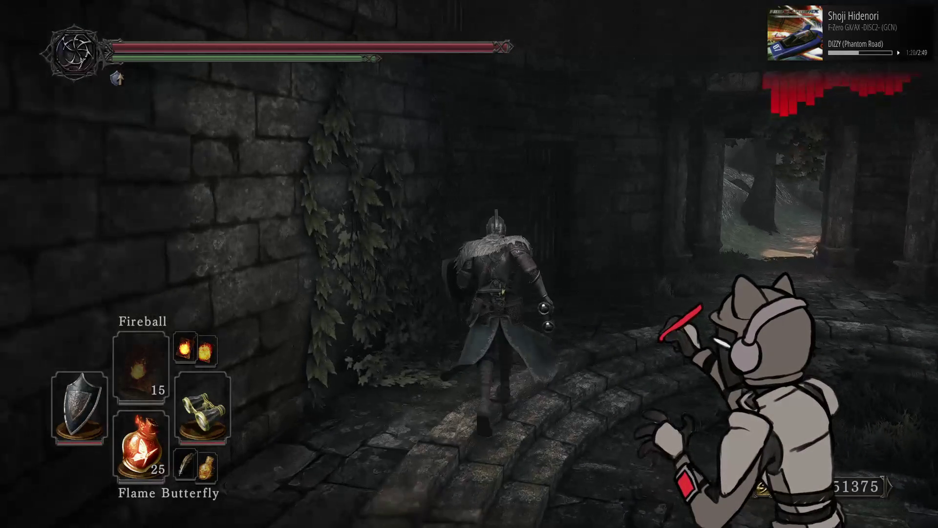
key("w")
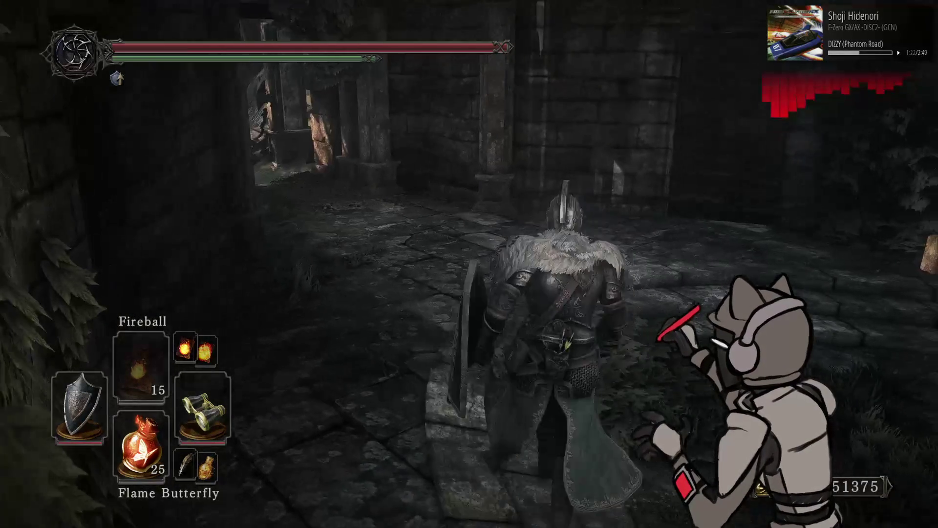
key("w")
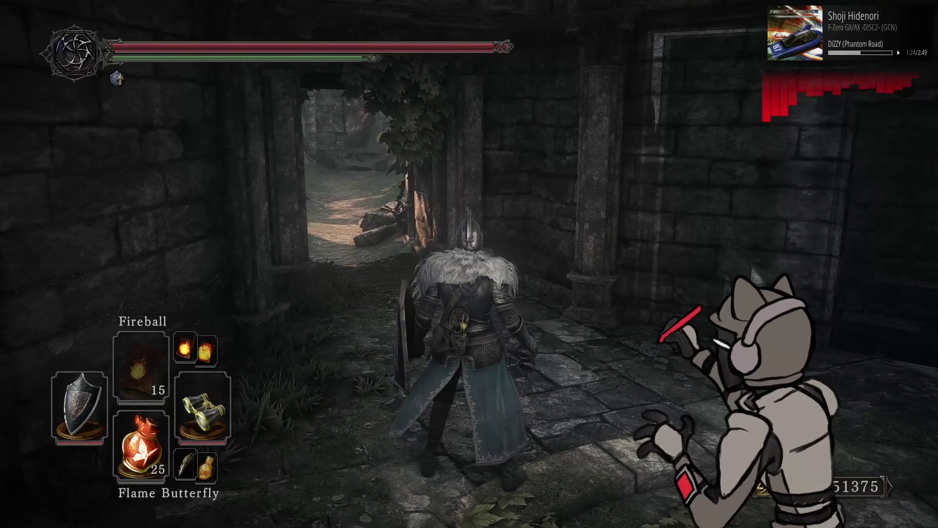
key("w")
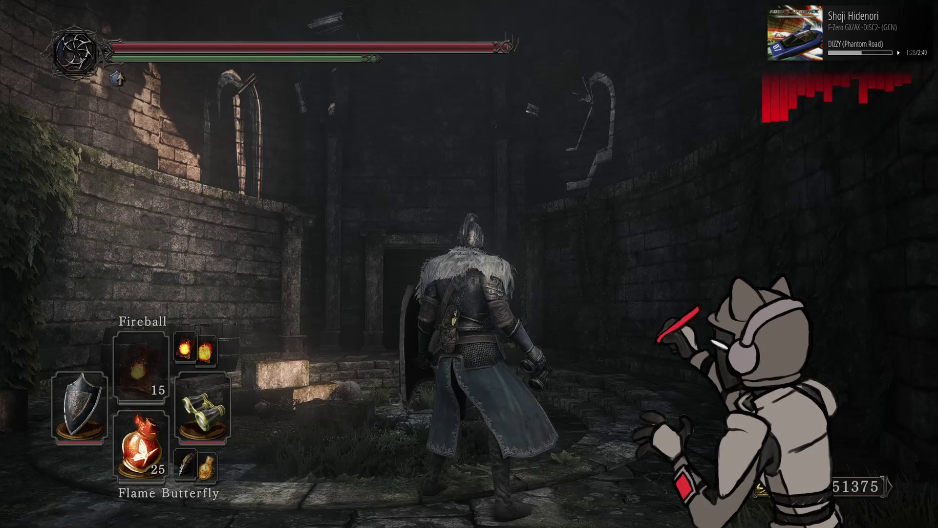
key("w")
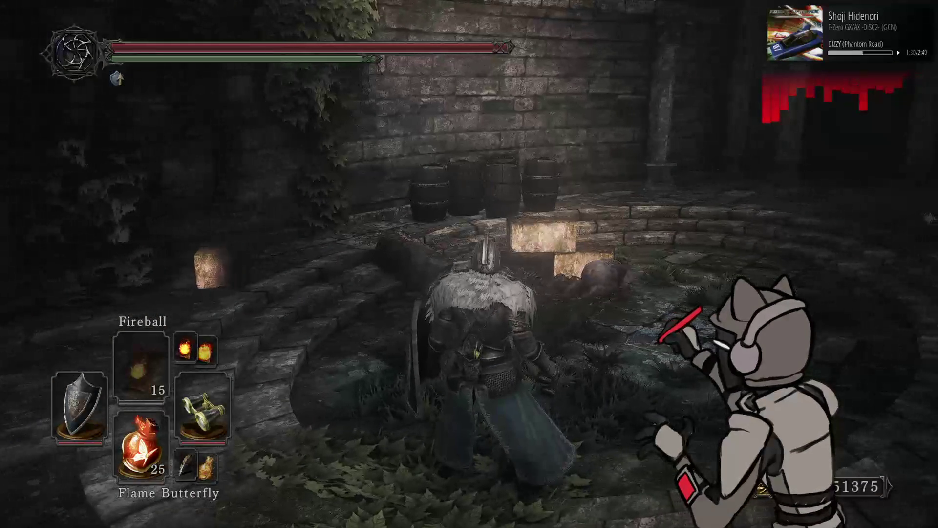
key("w")
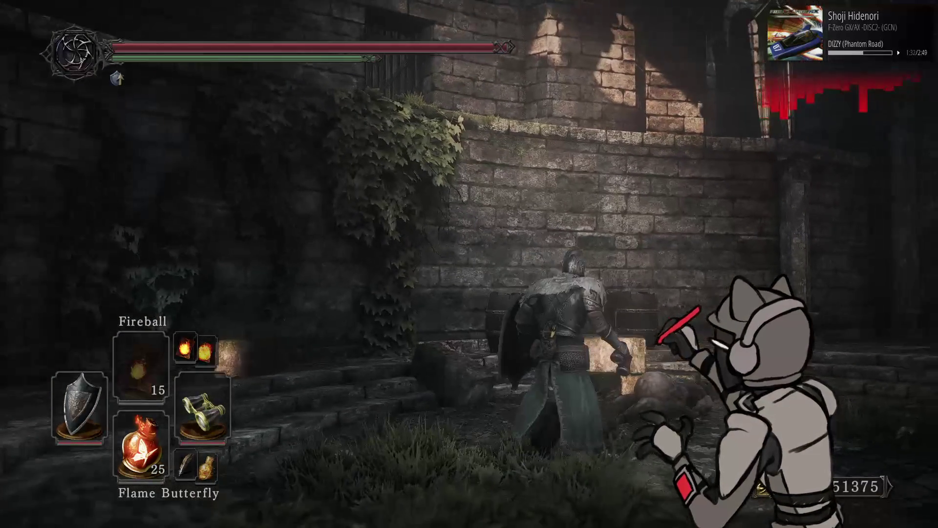
key("w")
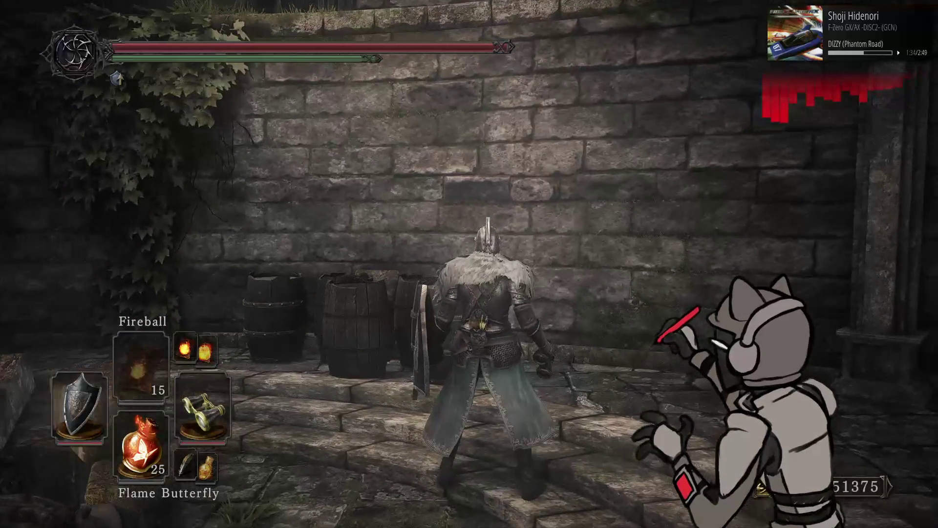
- Walk past the barrels into the darker room up to the ivy-covered lever
key("w")
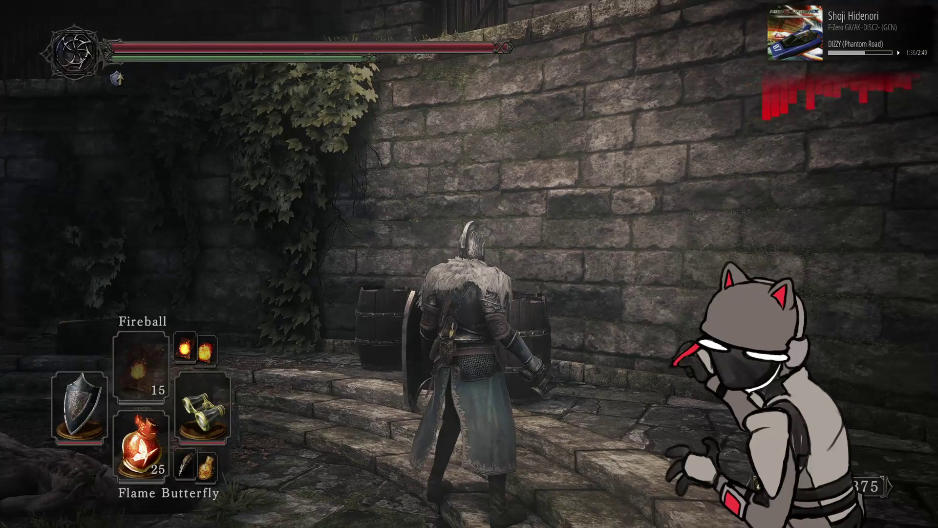
key("w")
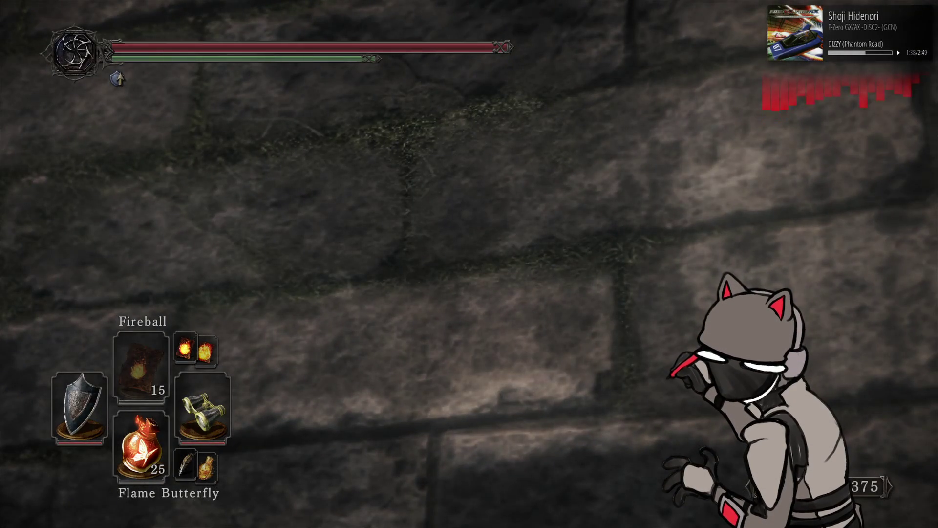
key("w")
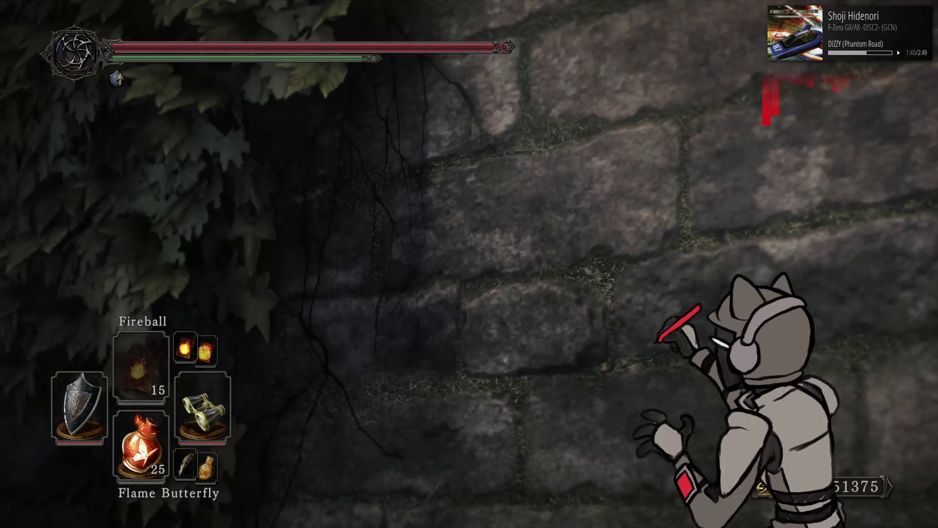
key("w")
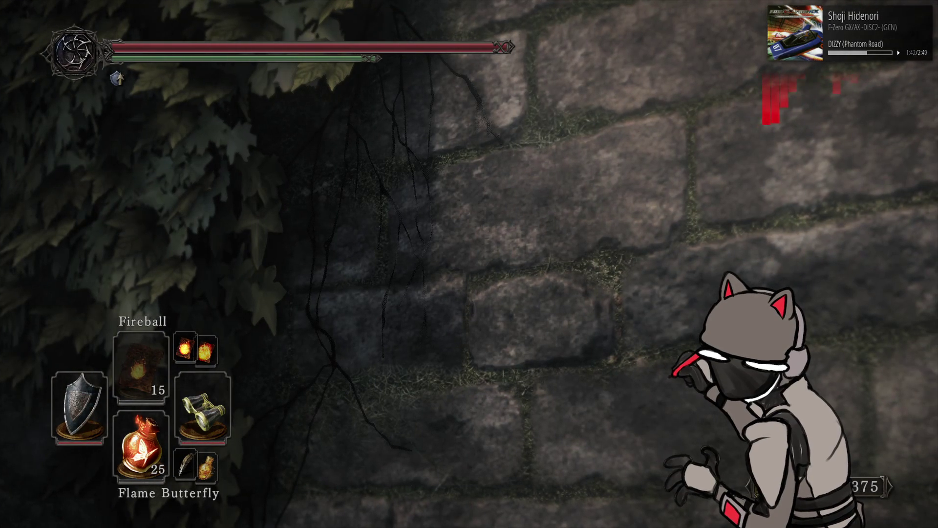
key("w")
mouse_move(469, 264)
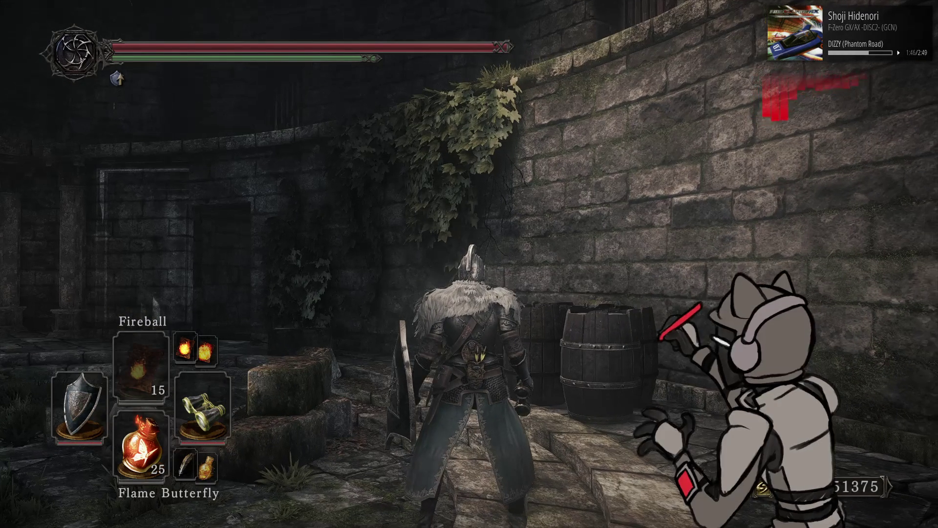
key("w")
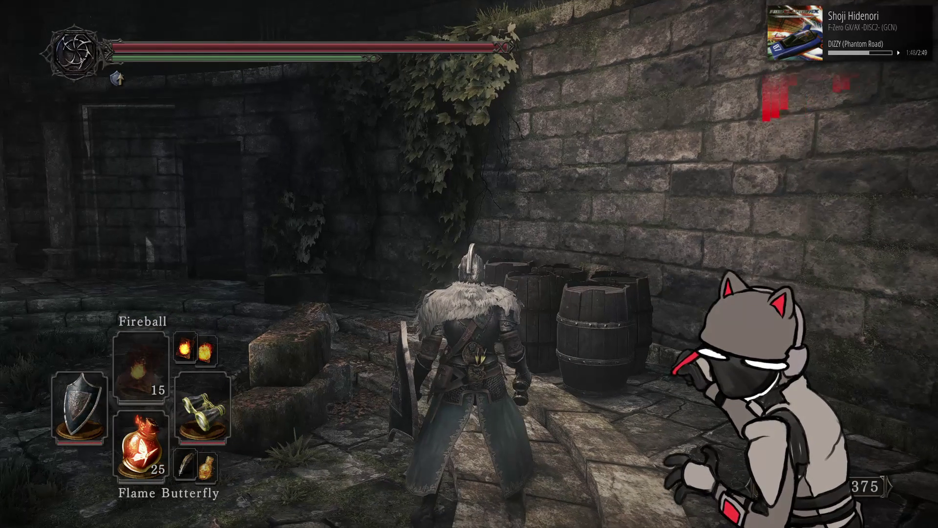
key("w")
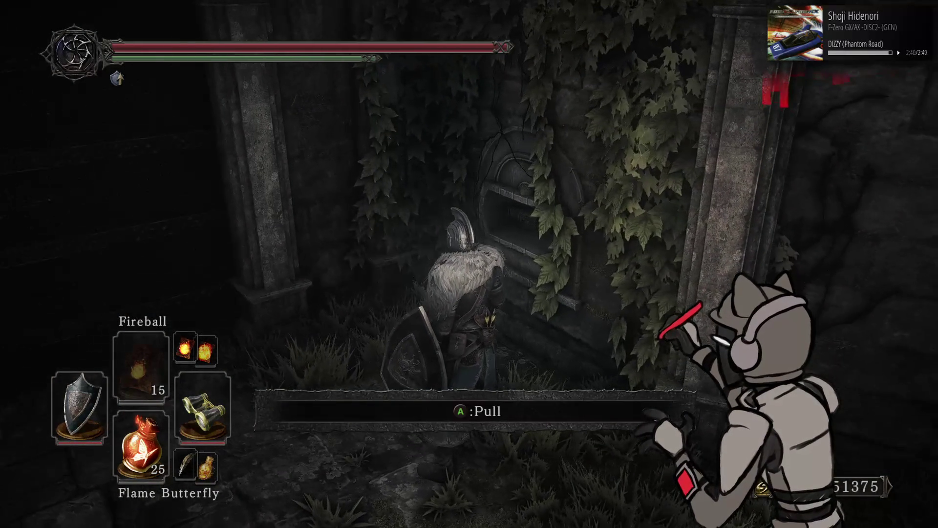
- Change the player light Radius from 4 to 2, then edit it again, checking each change in game
key("alt+Tab")
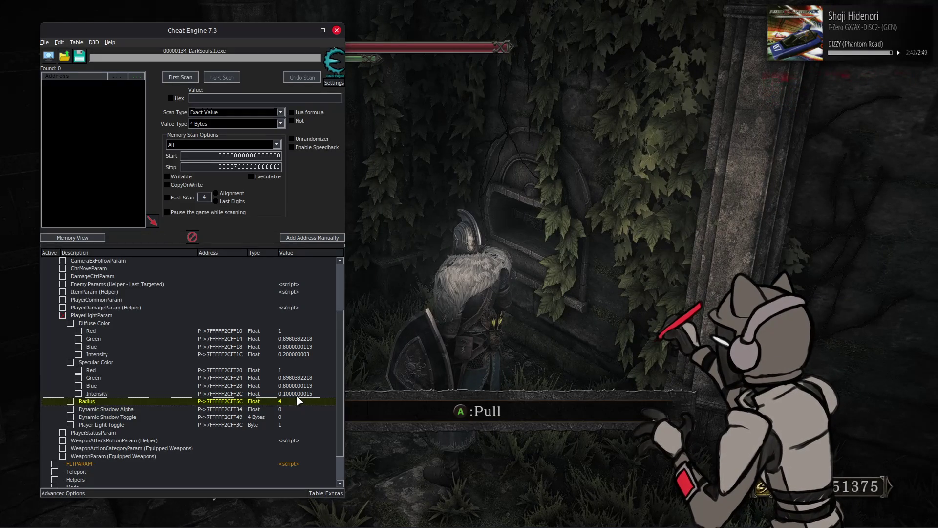
double_click(294, 400)
key("Return")
key("alt+Tab")
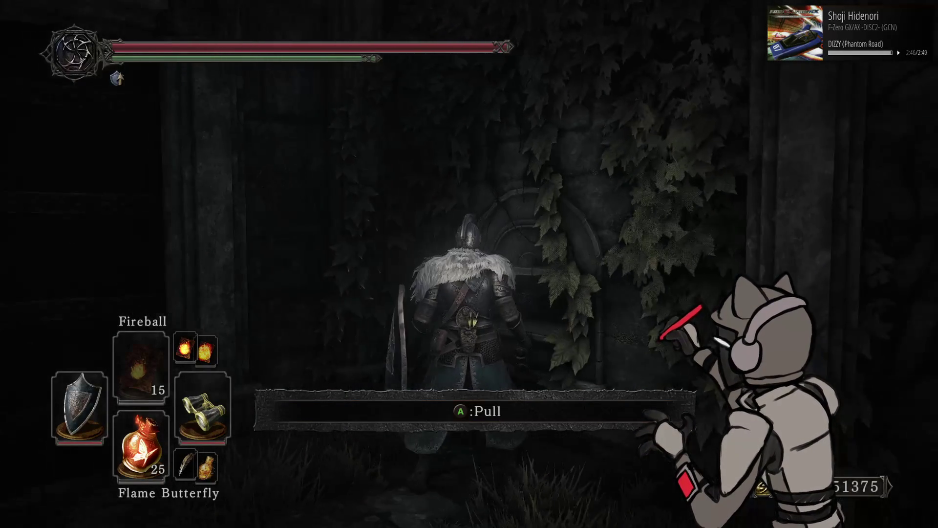
key("alt+Tab")
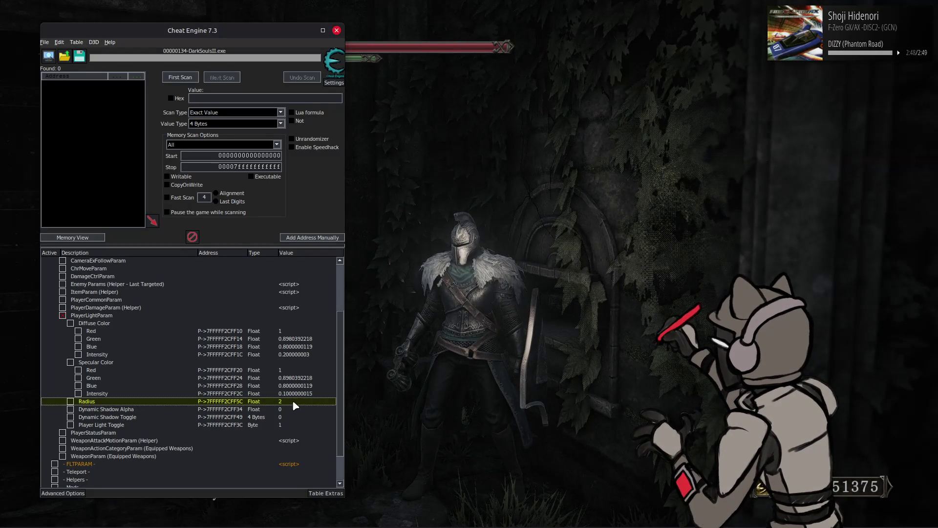
double_click(293, 401)
key("Return")
key("alt+Tab")
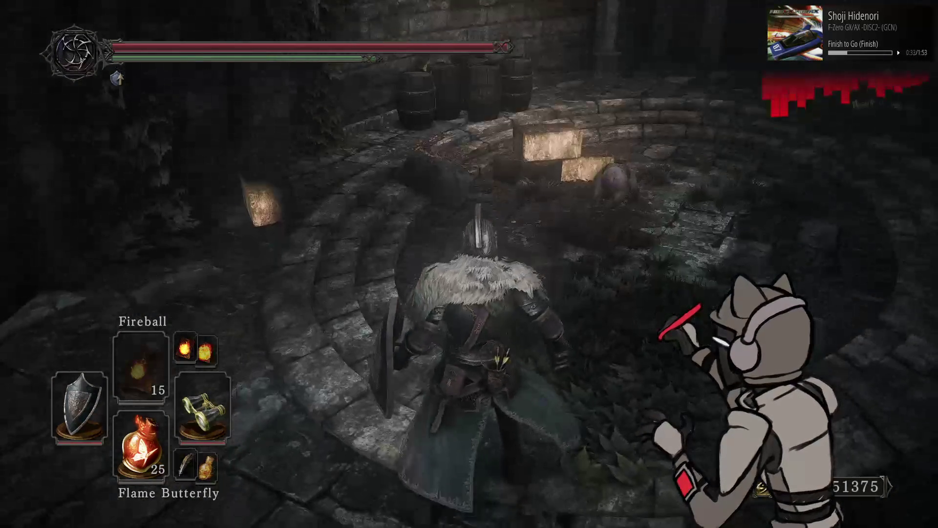
- Freeze all diffuse and specular Red, Green, Blue and Intensity light values
key("alt+Tab")
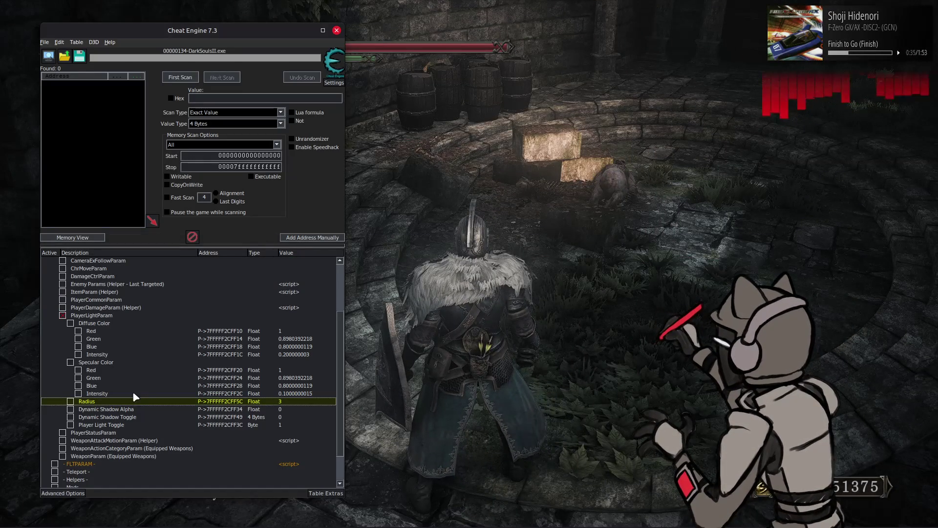
left_click(78, 370)
left_click(78, 378)
left_click(78, 386)
left_click(78, 393)
left_click(79, 354)
left_click(78, 346)
left_click(78, 339)
left_click(79, 331)
- Set the light Radius back to 4, then adjust it twice more, checking the brightness in game
double_click(280, 401)
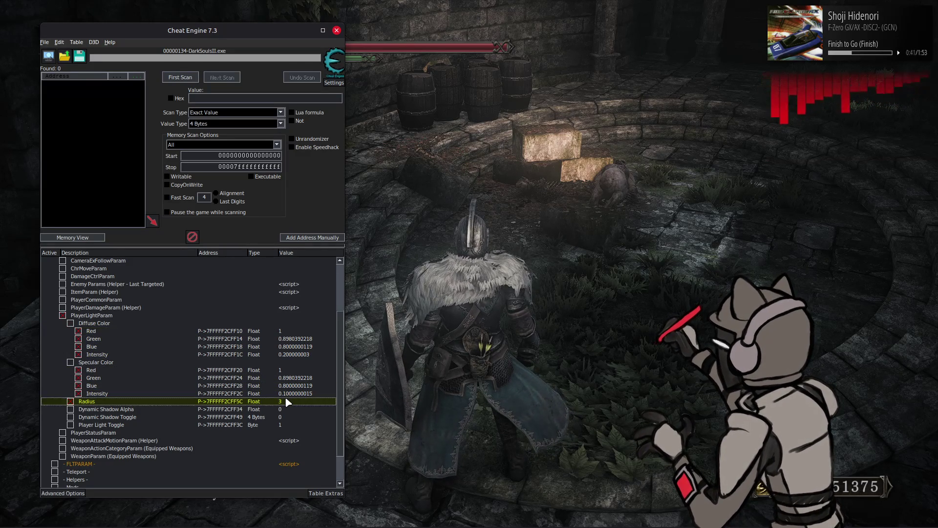
type("4")
key("Return")
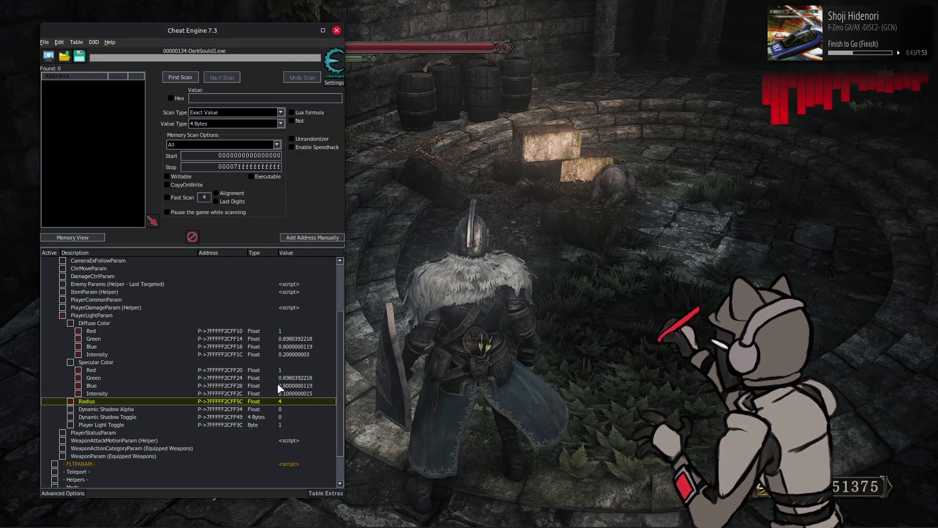
scroll(204, 388, "down", 2)
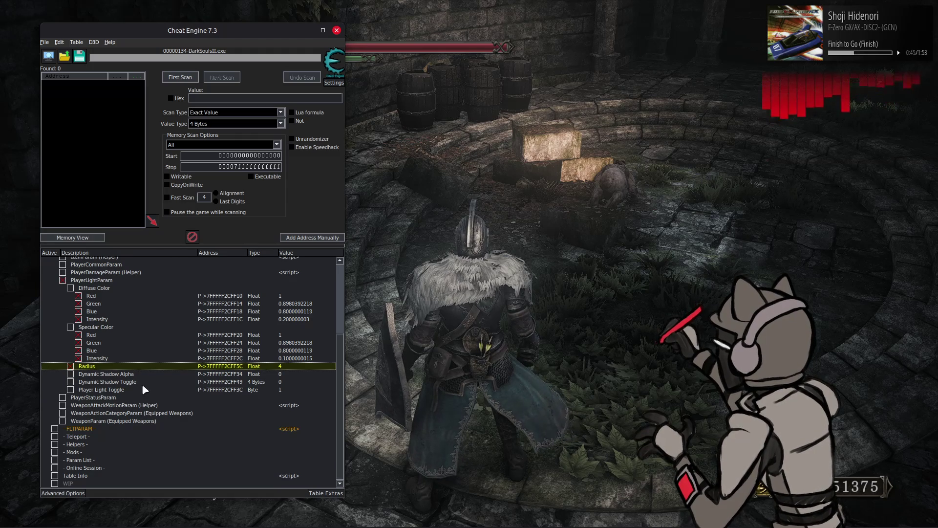
double_click(295, 363)
type("3")
key("Return")
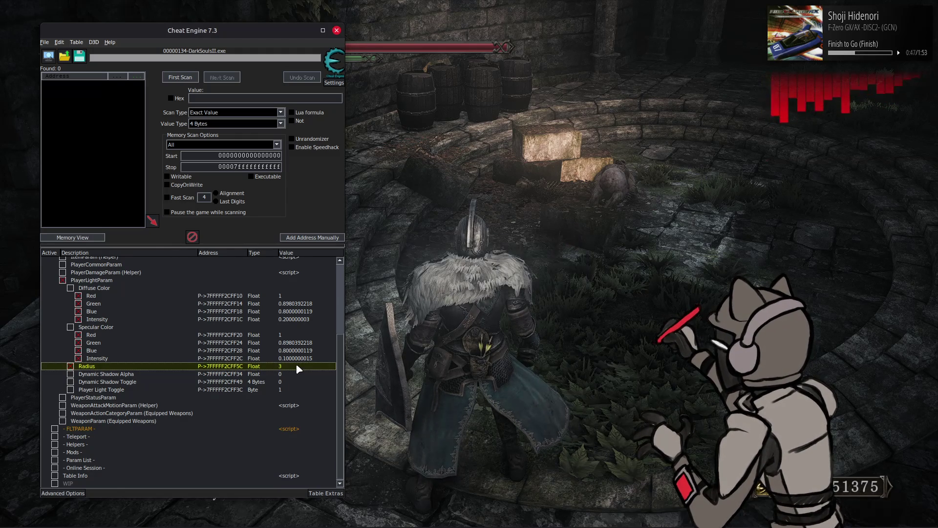
key("alt+Tab")
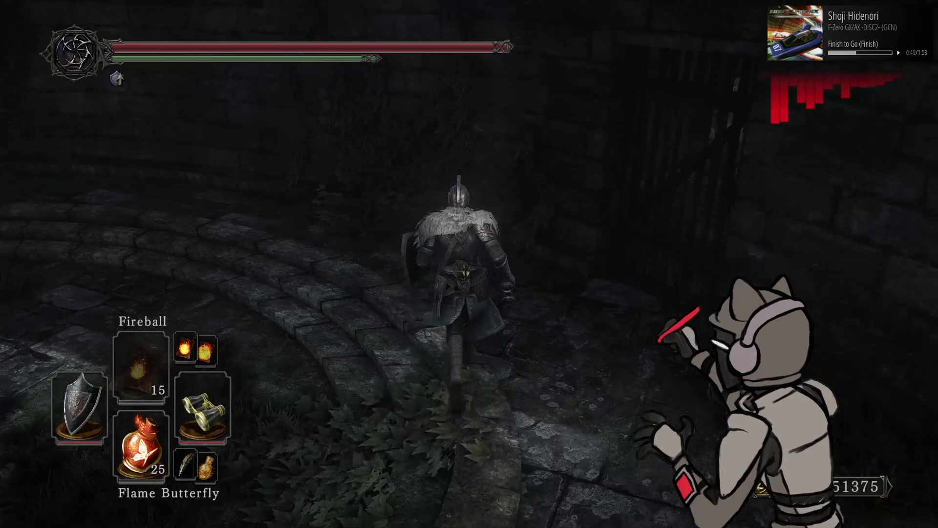
key("alt+Tab")
double_click(290, 365)
key("Return")
key("alt+Tab")
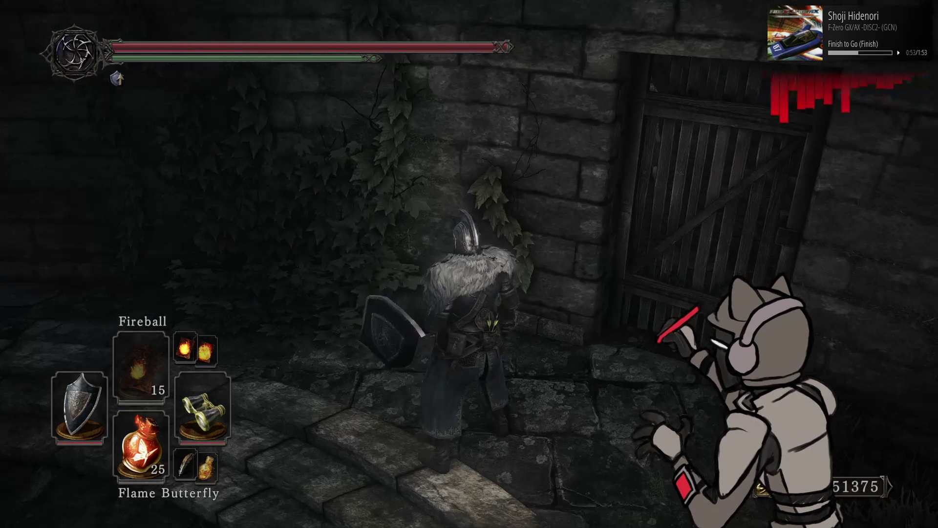
- Walk the knight through the corridor and around the circular courtyard's curved path
key("w")
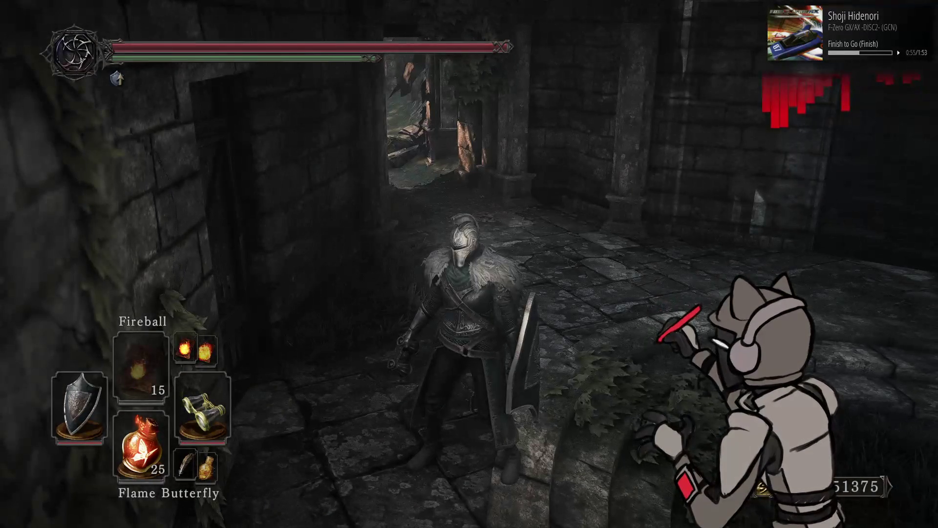
key("w")
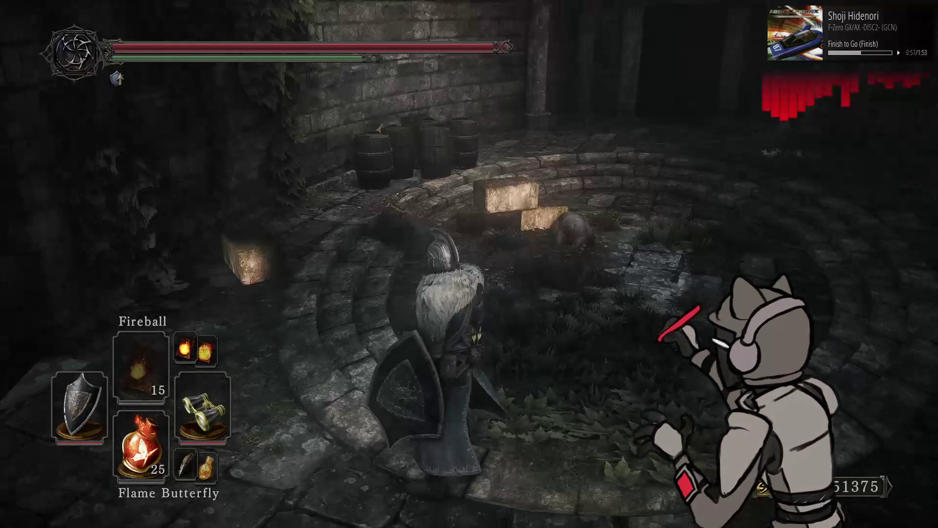
key("w")
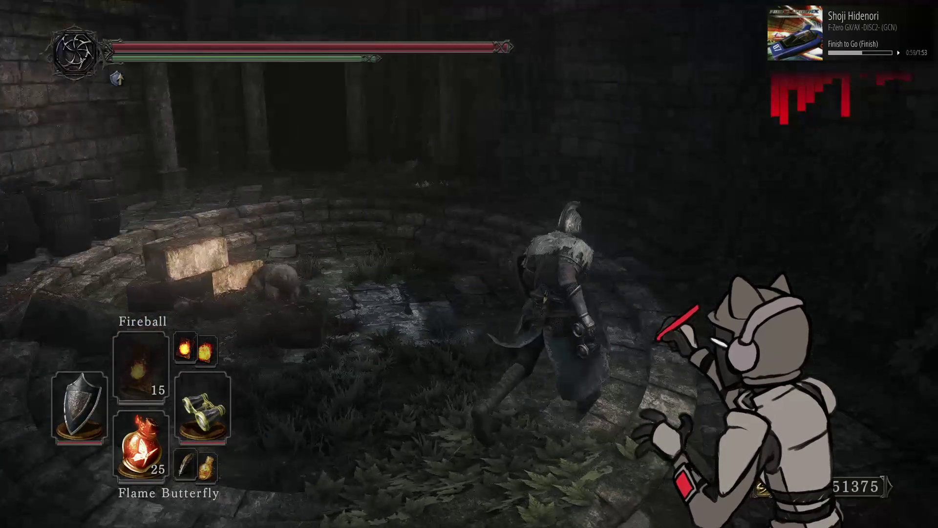
key("w")
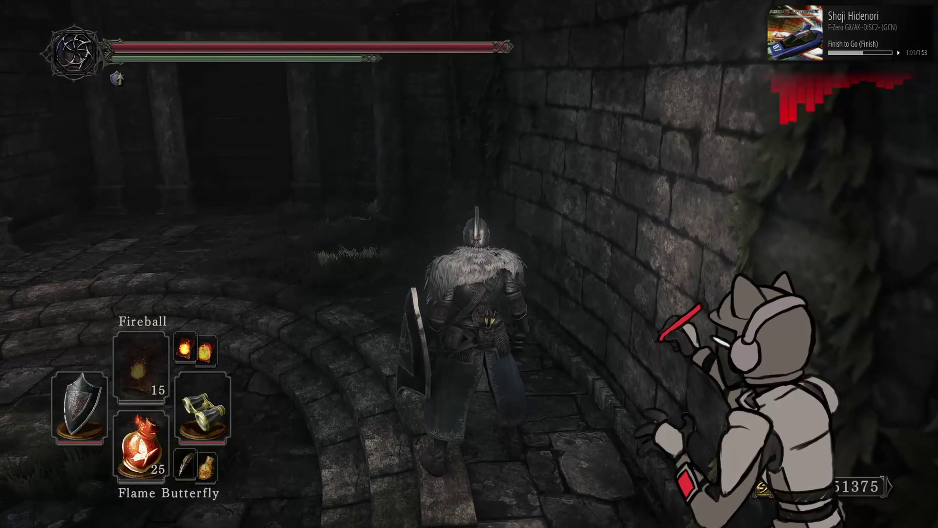
key("w")
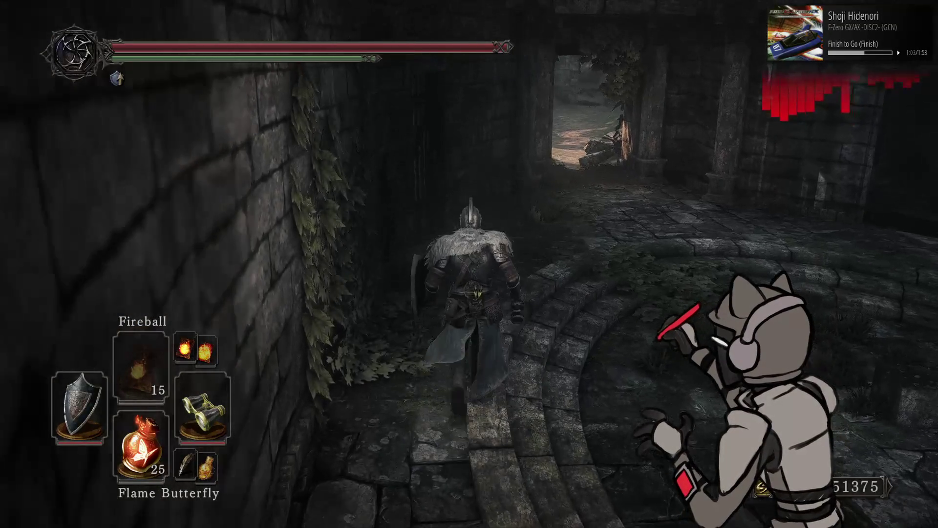
key("w")
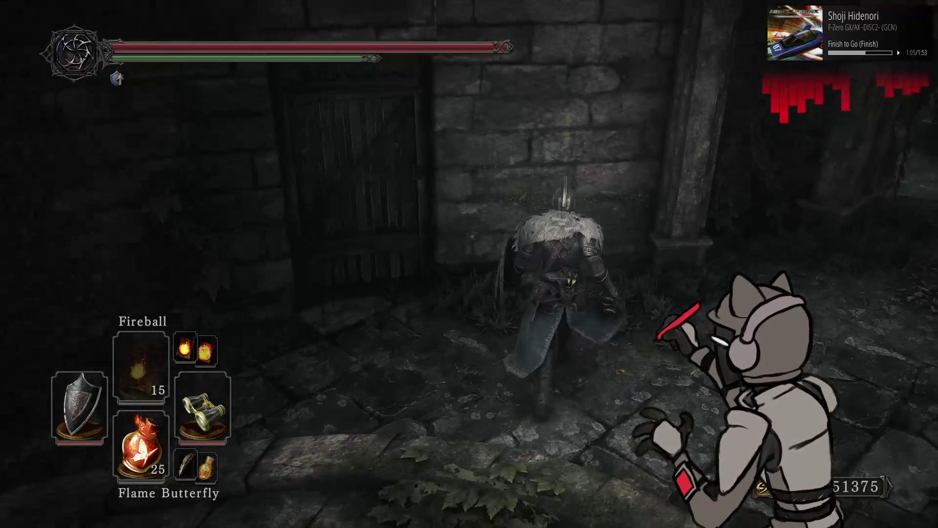
key("w")
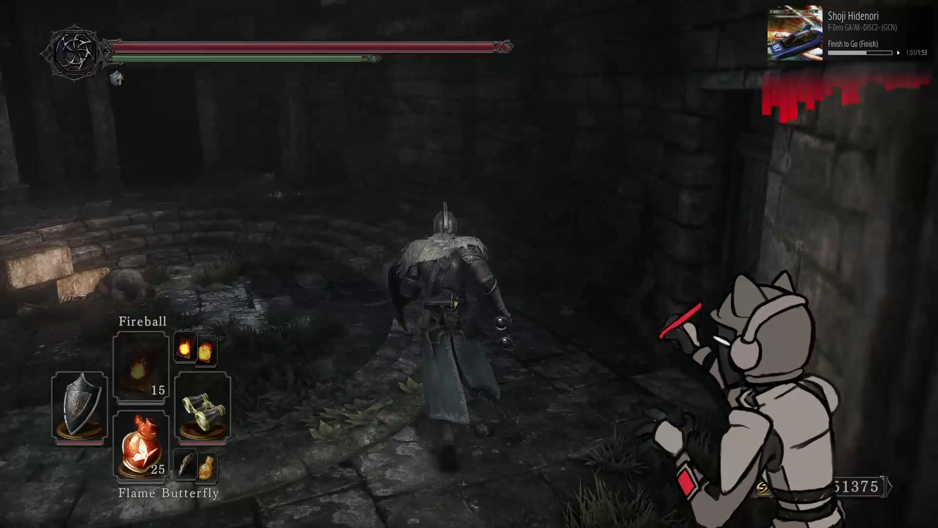
key("w")
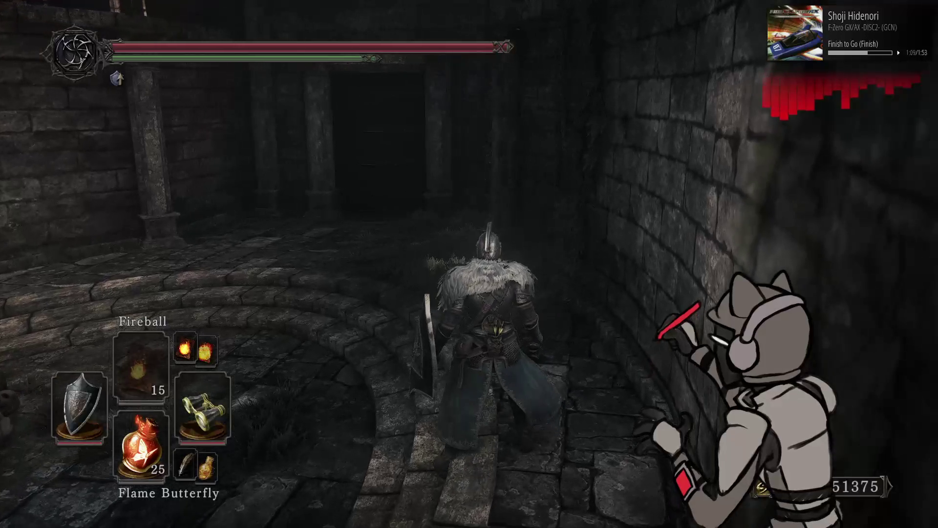
key("alt+Tab")
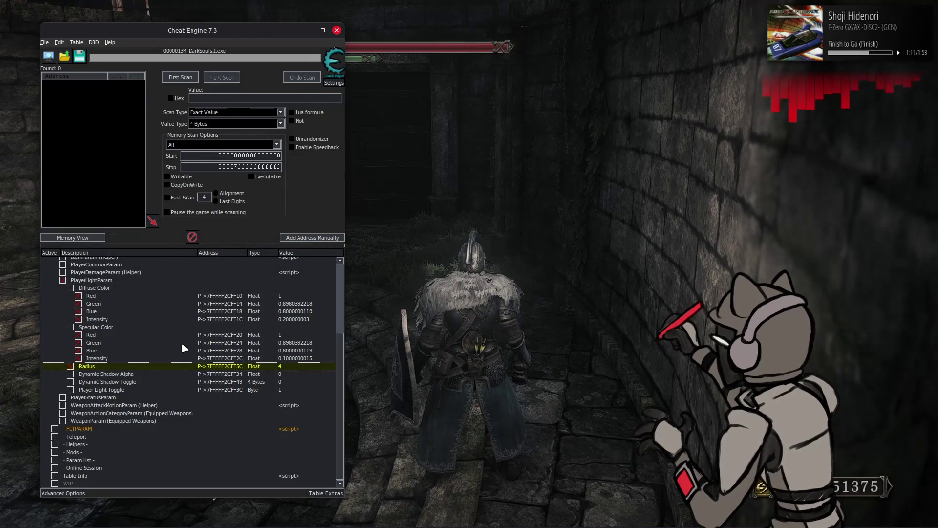
- Expand FLTPARAM > Fog and set the fog Curve to 0.5
left_click(59, 428)
scroll(101, 384, "down", 4)
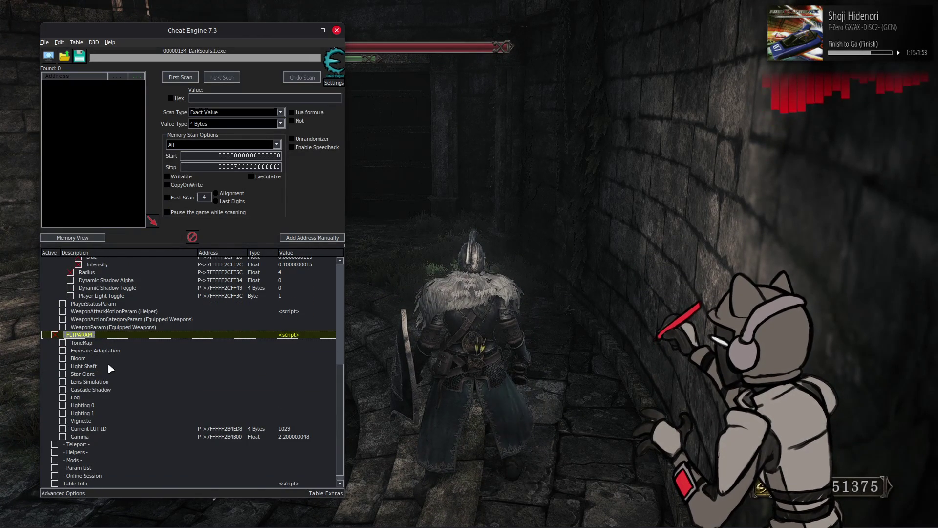
left_click(63, 397)
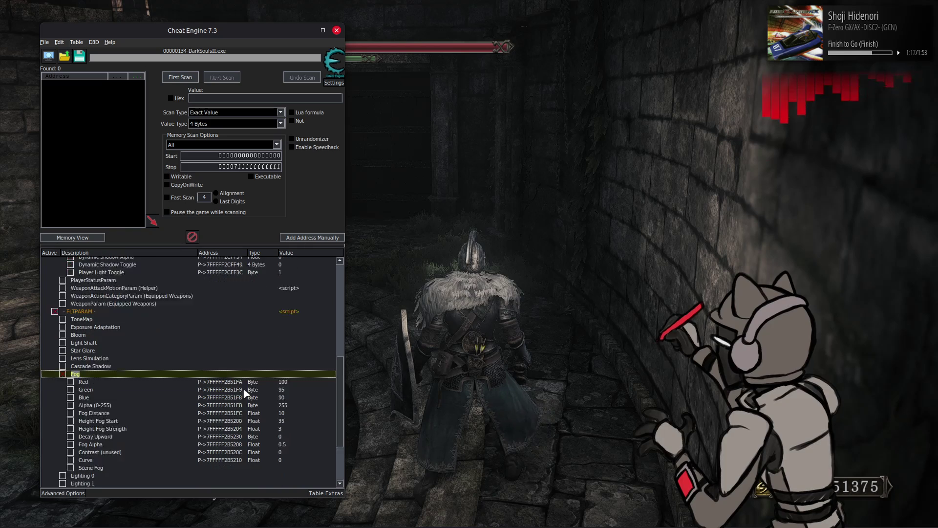
scroll(247, 387, "down", 3)
double_click(288, 409)
type("0.5")
key("Return")
- Set Fog Distance to 5 and check the fog in game
left_click(285, 365)
double_click(287, 370)
type("5")
key("Return")
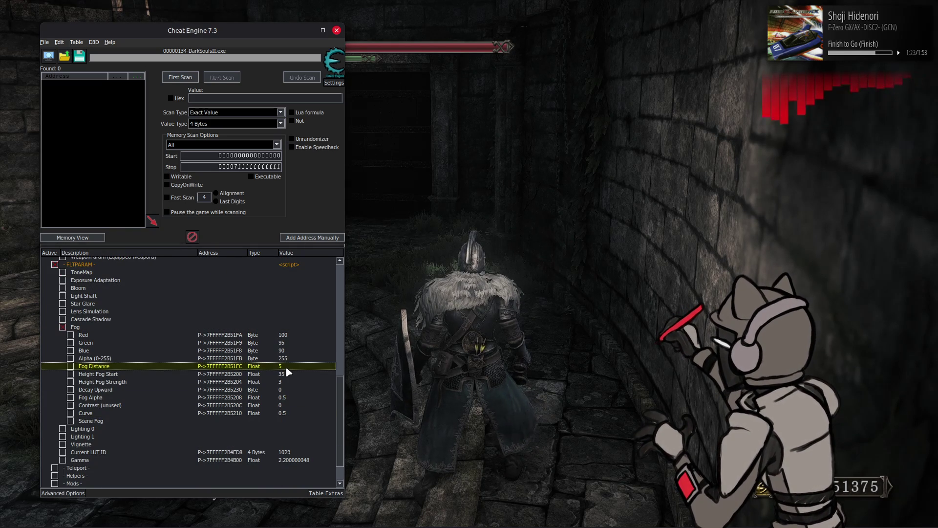
double_click(286, 369)
key("Return")
key("alt+Tab")
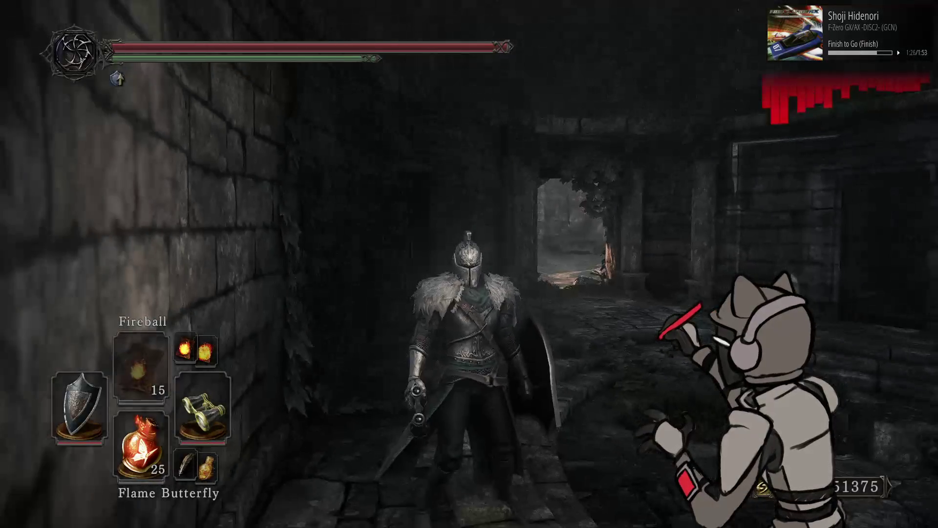
- Try fog Curve 0 with Fog Distance 10, then return Curve to 0.5
key("alt+Tab")
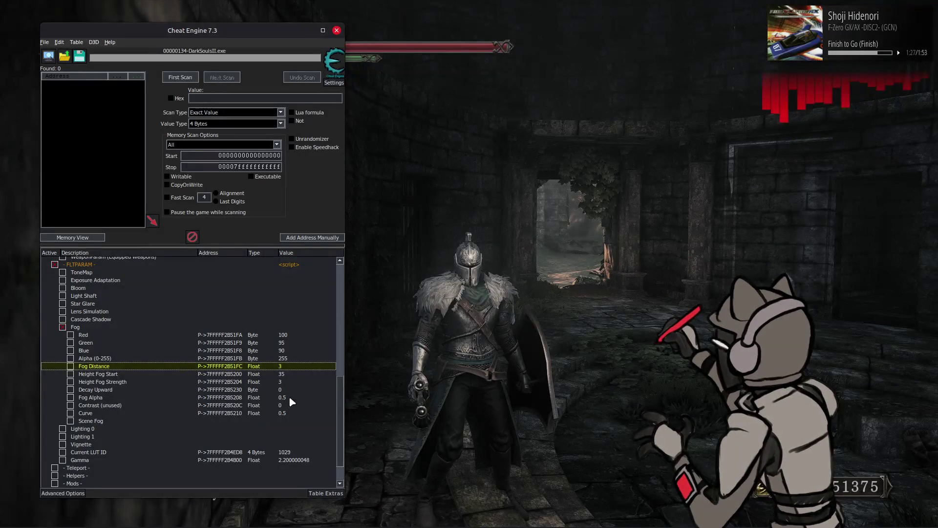
double_click(290, 411)
type("0")
key("Return")
left_click(288, 363)
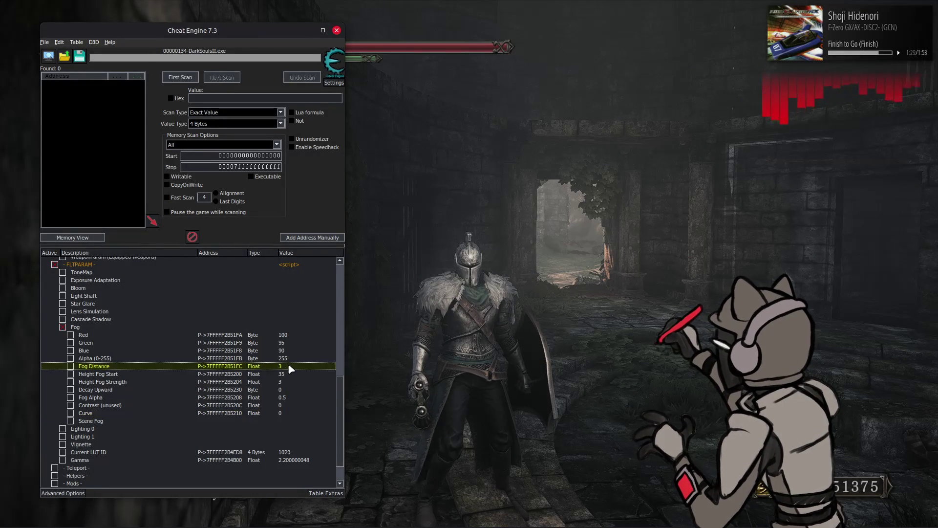
double_click(288, 365)
type("10")
key("Return")
double_click(288, 414)
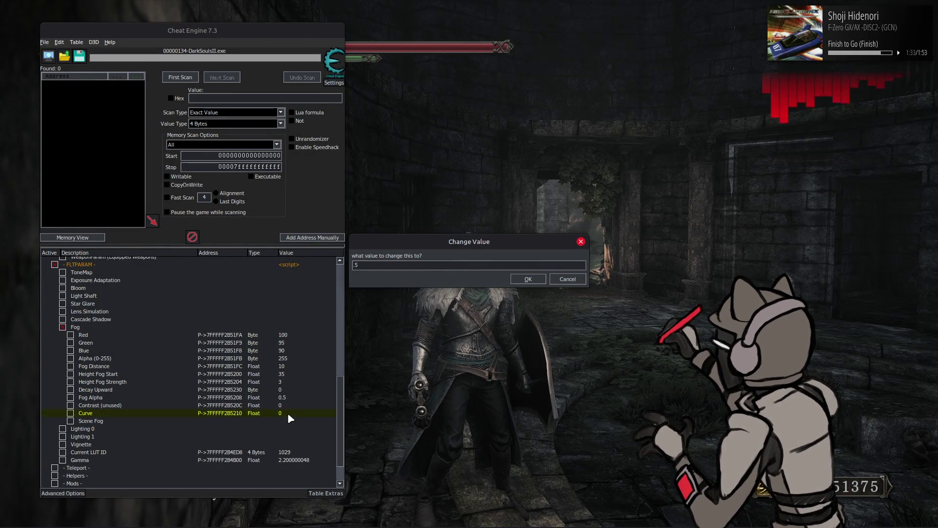
key("Return")
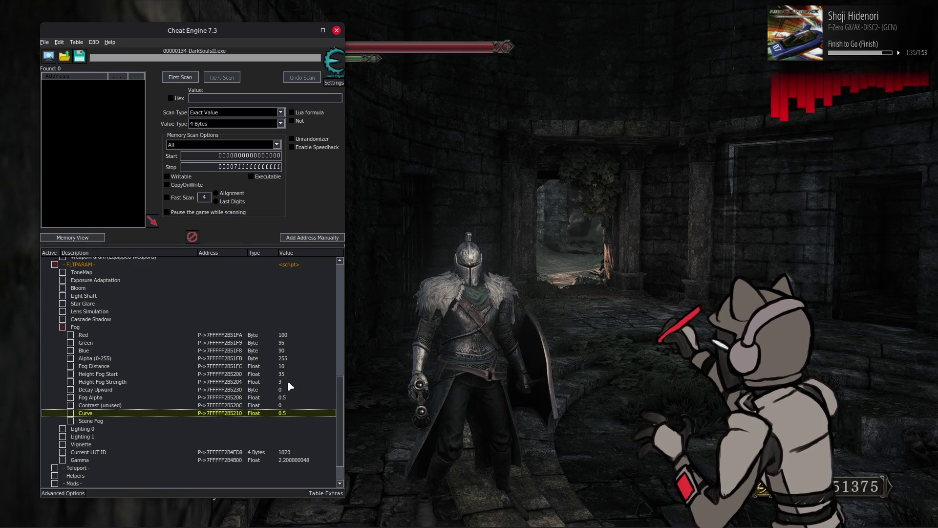
- Set Fog Distance back to 5 and the fog Curve to 0.2
double_click(288, 366)
type("5")
key("Return")
double_click(293, 413)
type(".2")
key("Return")
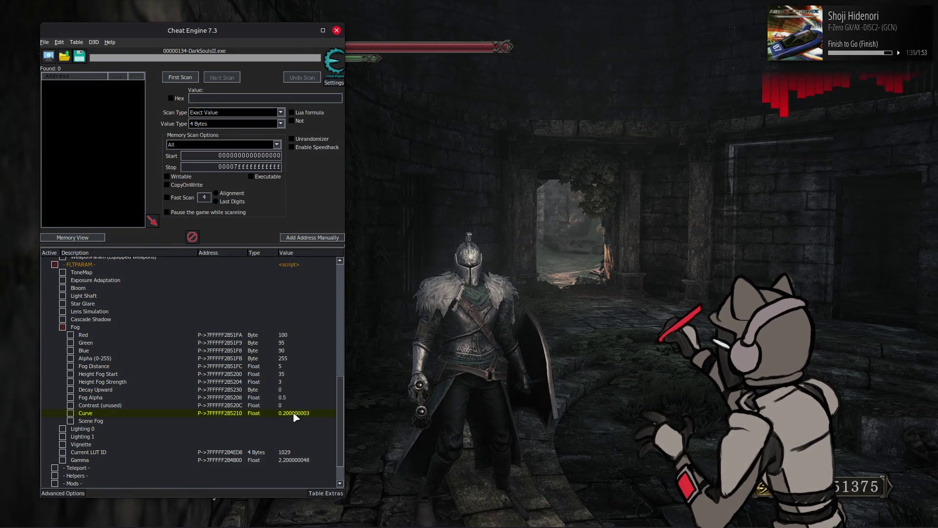
key("alt+Tab")
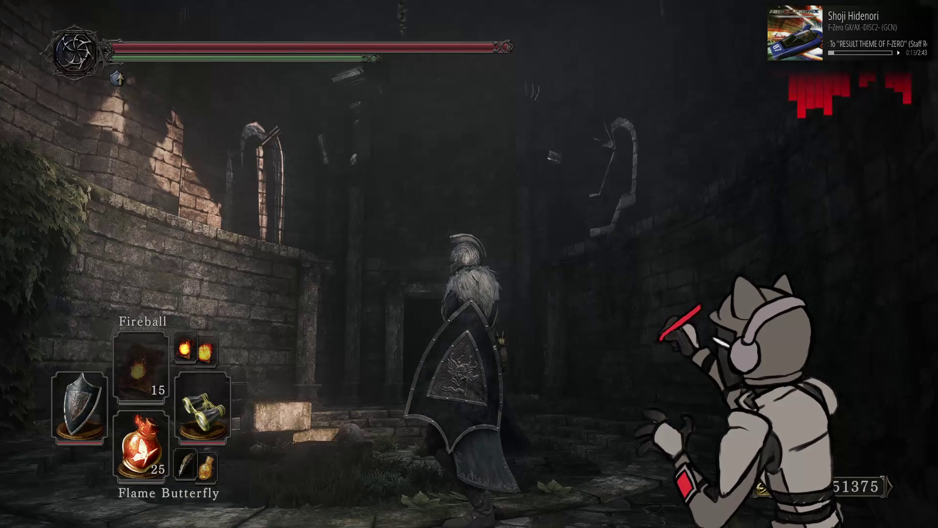
key("alt+Tab")
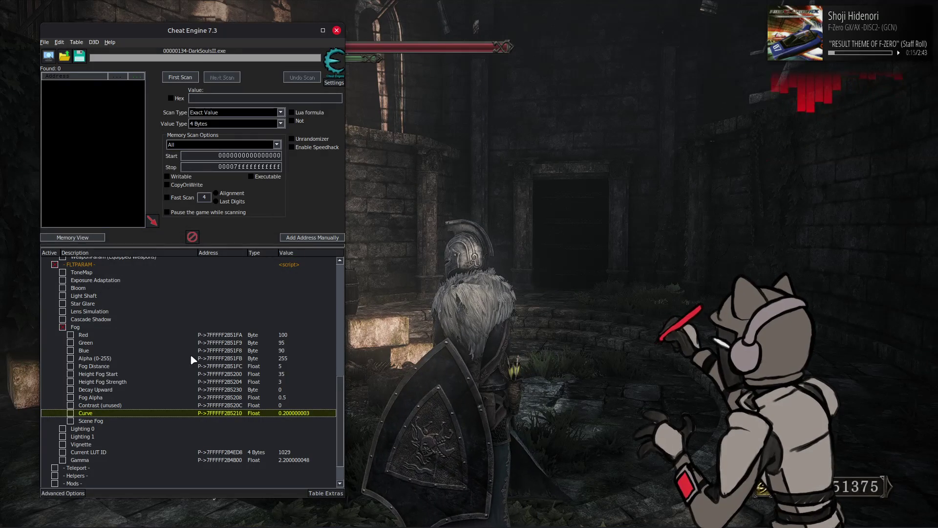
- Set the fog Curve to 0 and Fog Distance to 10, then compare the fog in the game
double_click(291, 414)
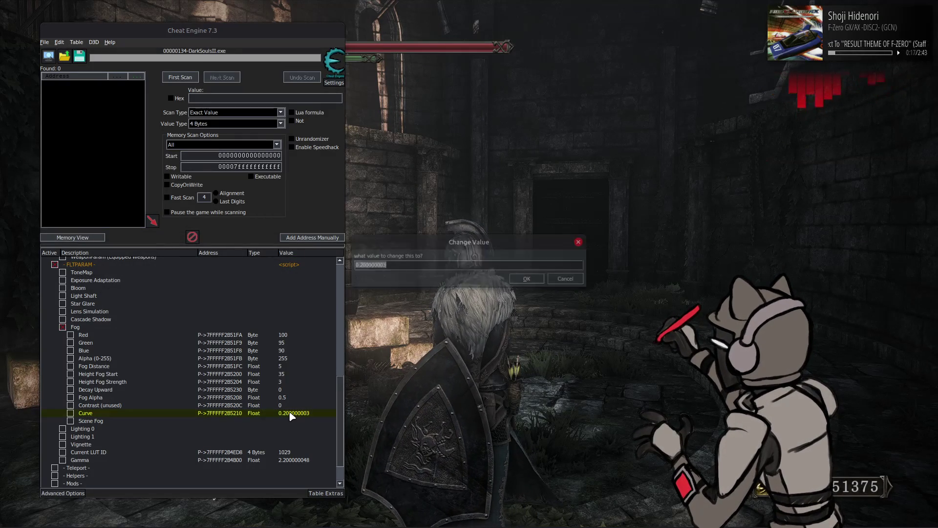
type("0")
key("Return")
double_click(286, 366)
type("1")
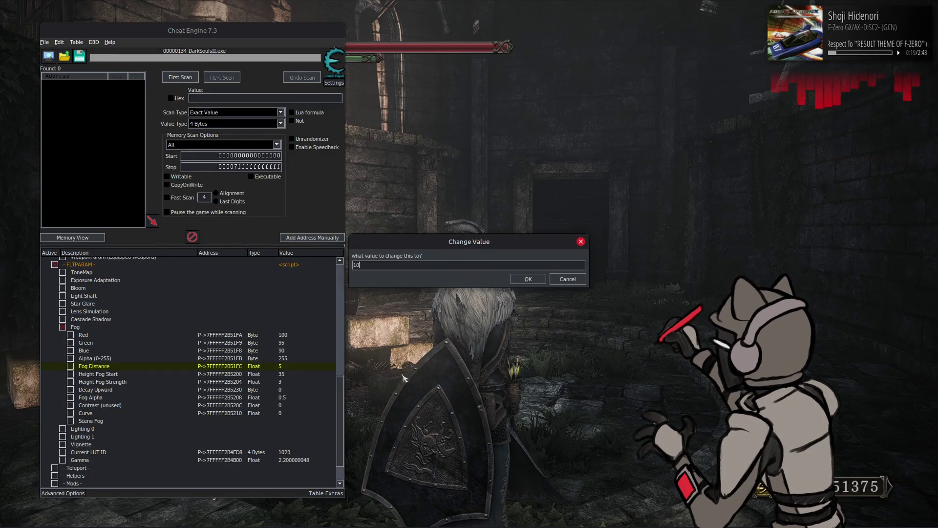
key("Return")
key("alt+Tab")
key("alt+Tab")
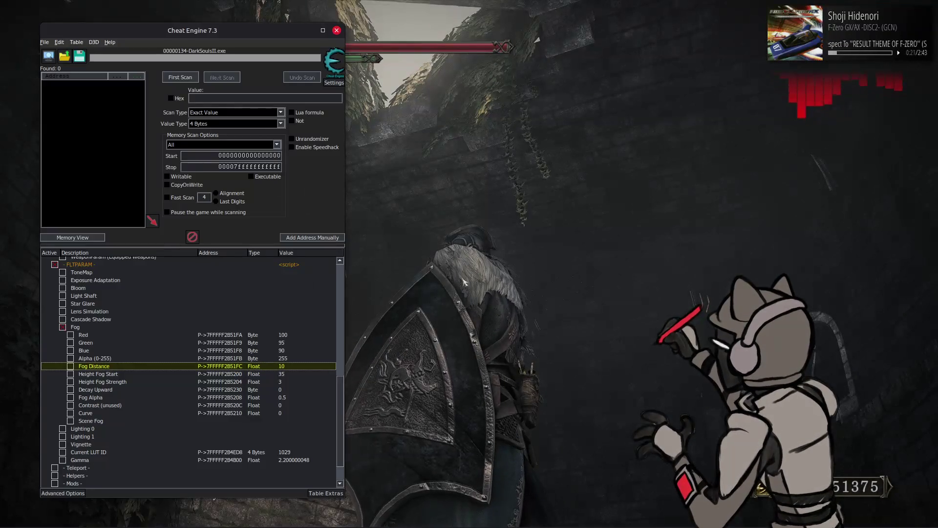
- Change the fog Curve to 0.5 and return to the game view
double_click(292, 415)
type("0.5")
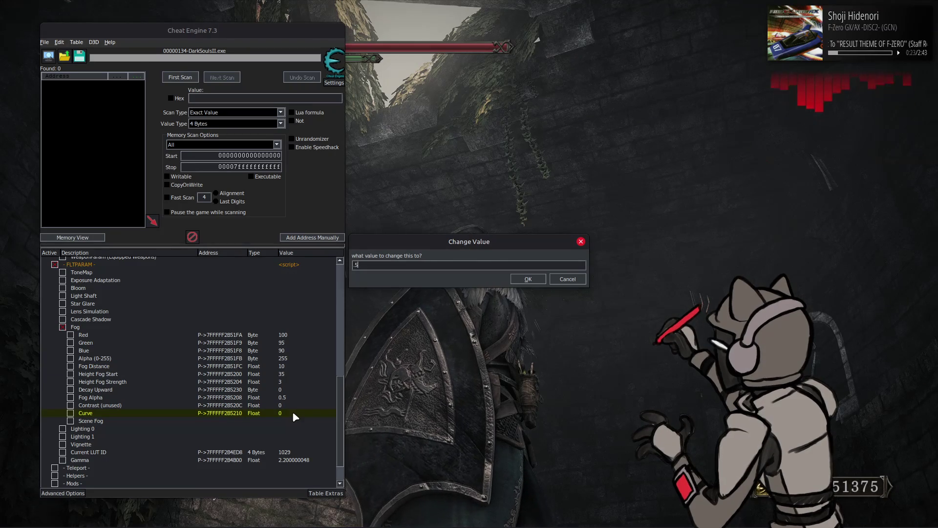
key("Return")
key("Return")
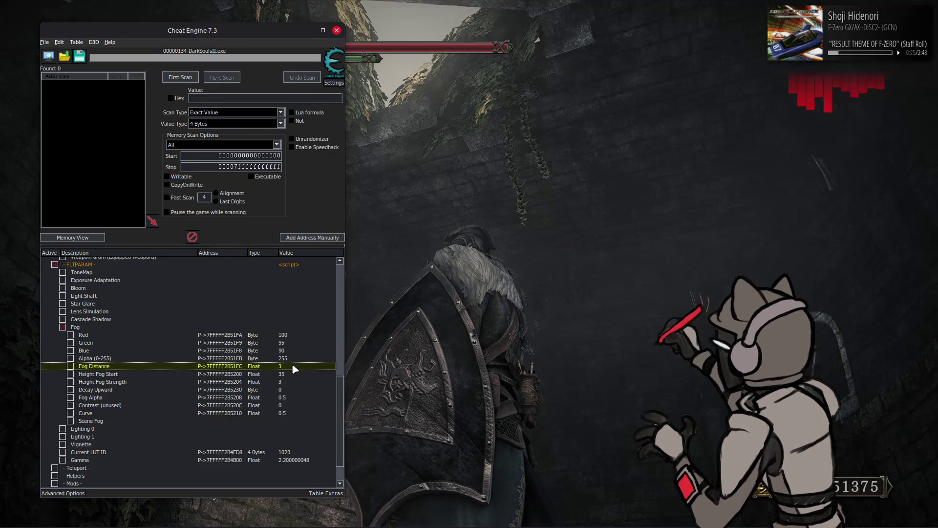
key("alt+Tab")
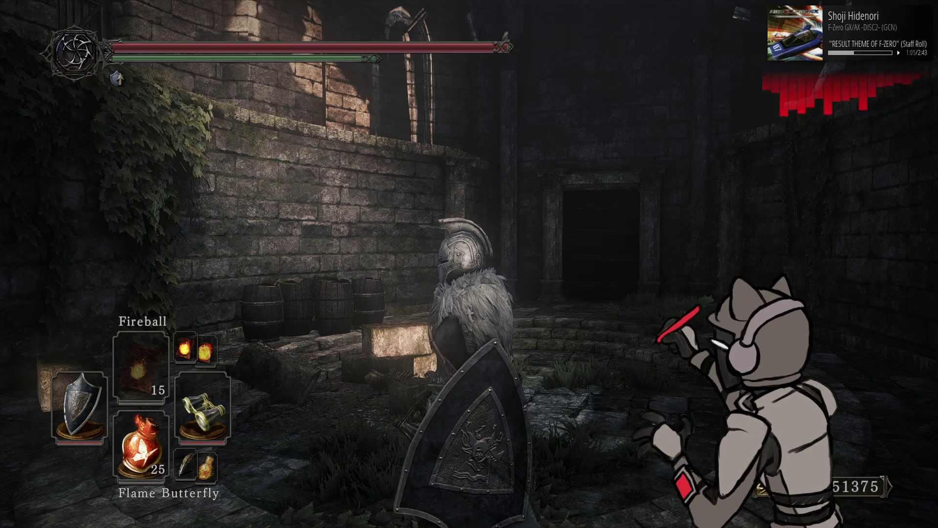
- Walk the knight toward the doorway, then in Cheat Engine turn off Fog and enable ToneMap
key("w")
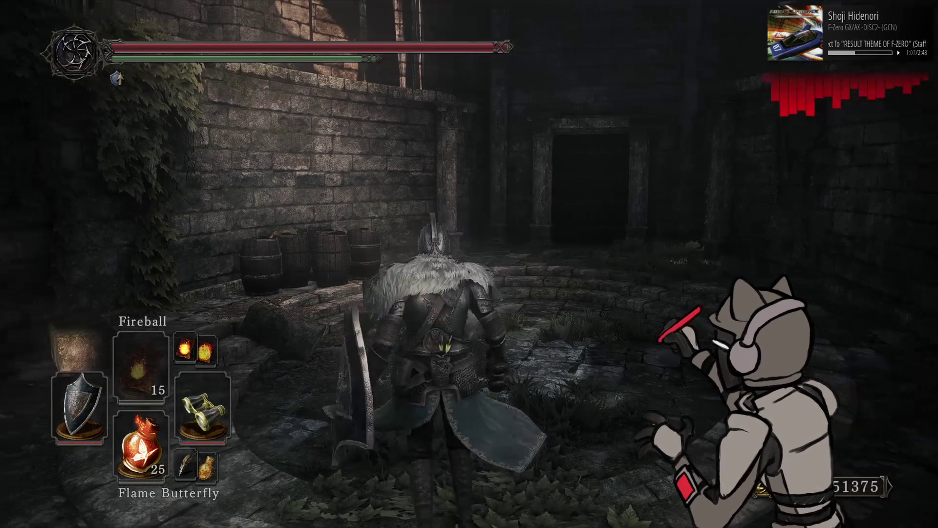
key("alt+Tab")
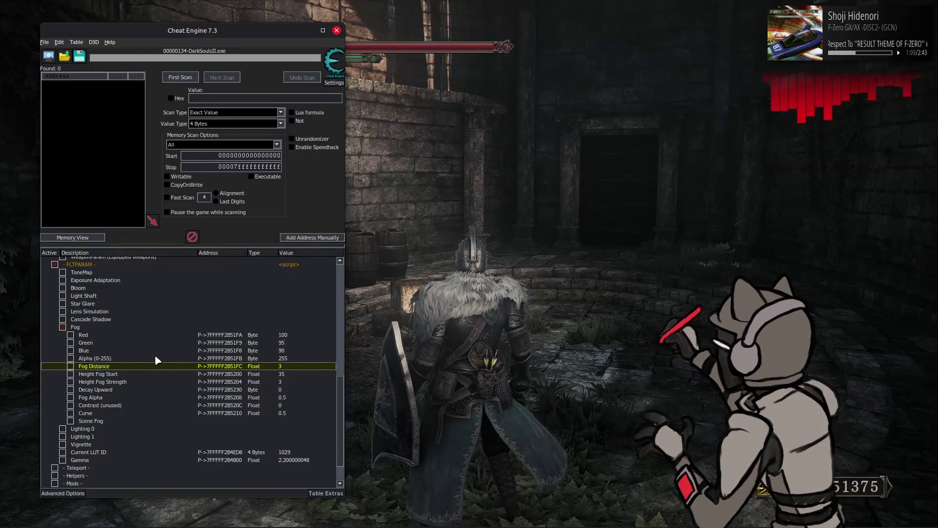
left_click(62, 328)
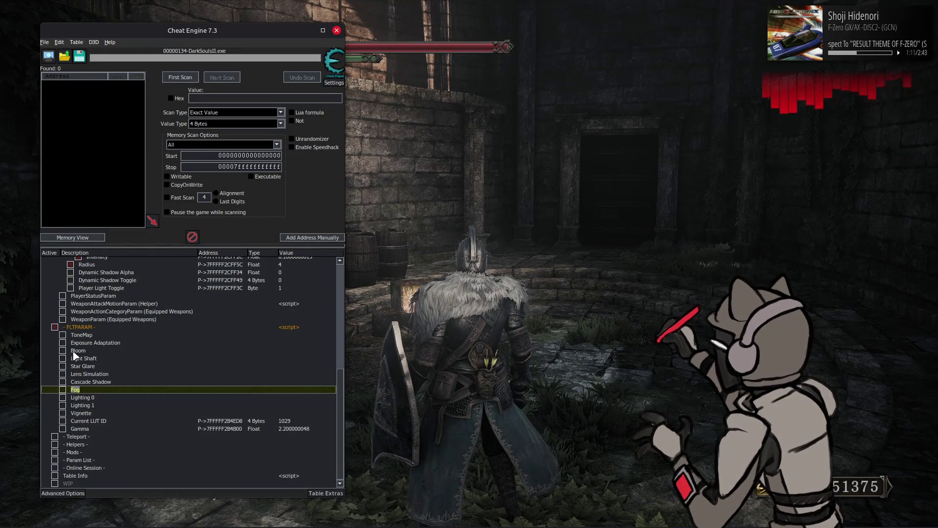
left_click(63, 335)
- Set all three Brightpass Threshold values to 0.1
left_click(309, 405)
left_click(301, 421, "shift")
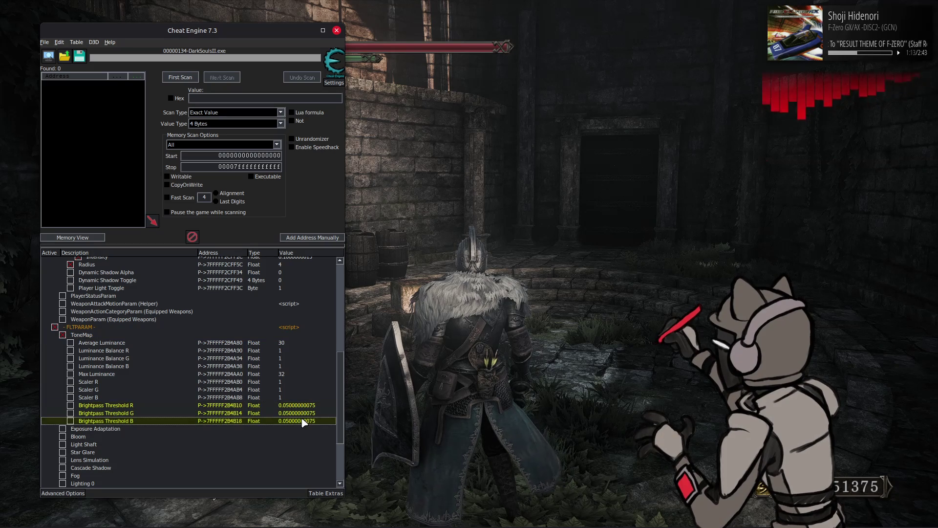
double_click(299, 423)
type(".1")
key("Return")
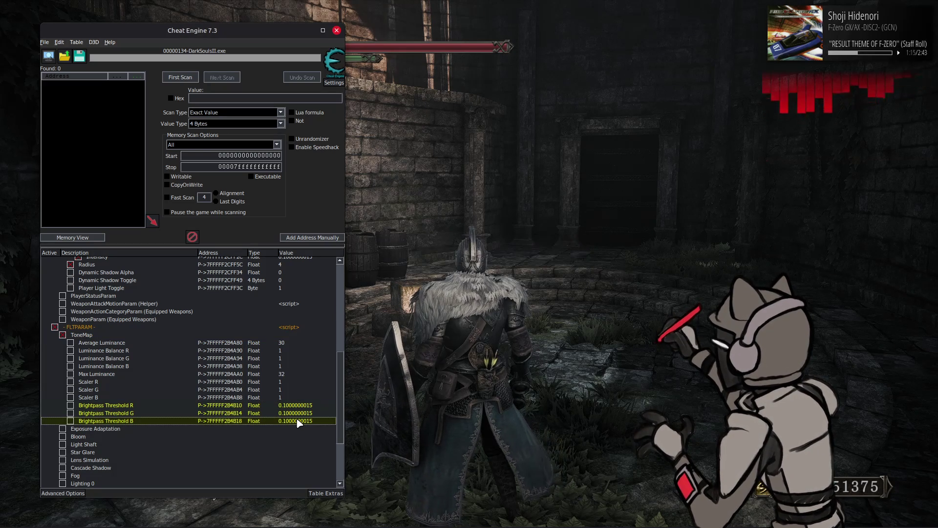
- Expand the Bloom settings group to show its parameters
left_click(71, 412)
left_click(71, 406)
scroll(70, 406, "down", 2)
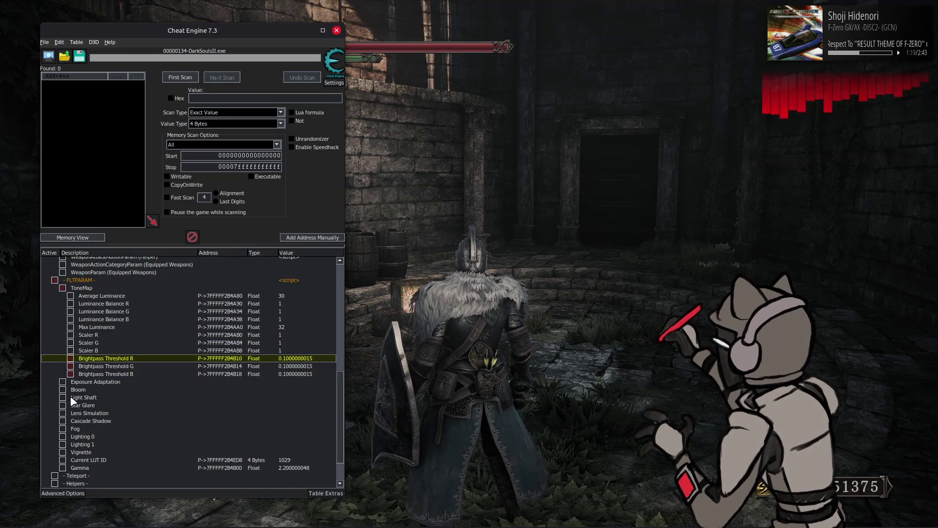
left_click(74, 389)
double_click(75, 390)
- Toggle Lens Simulation on and off, expand and collapse Vignette, then return to the game
scroll(74, 397, "down", 3)
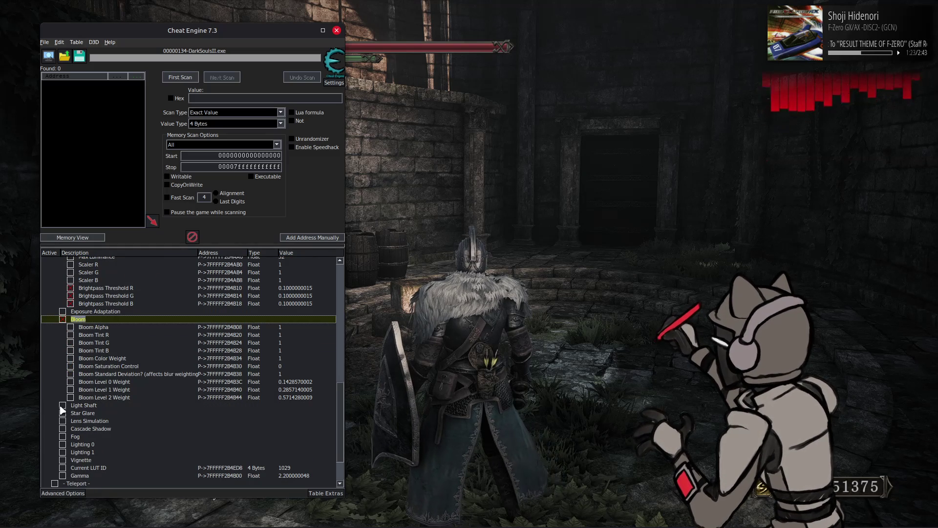
left_click(61, 421)
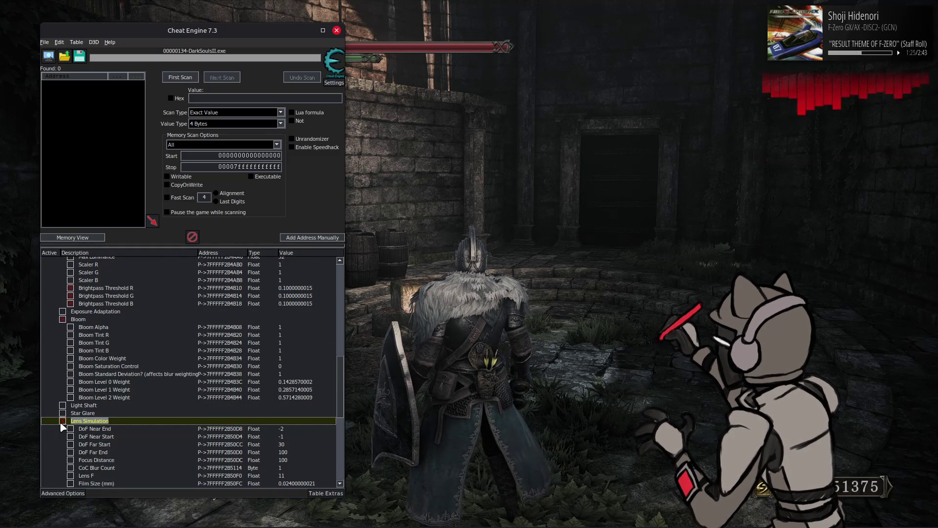
left_click(62, 423)
scroll(63, 426, "down", 1)
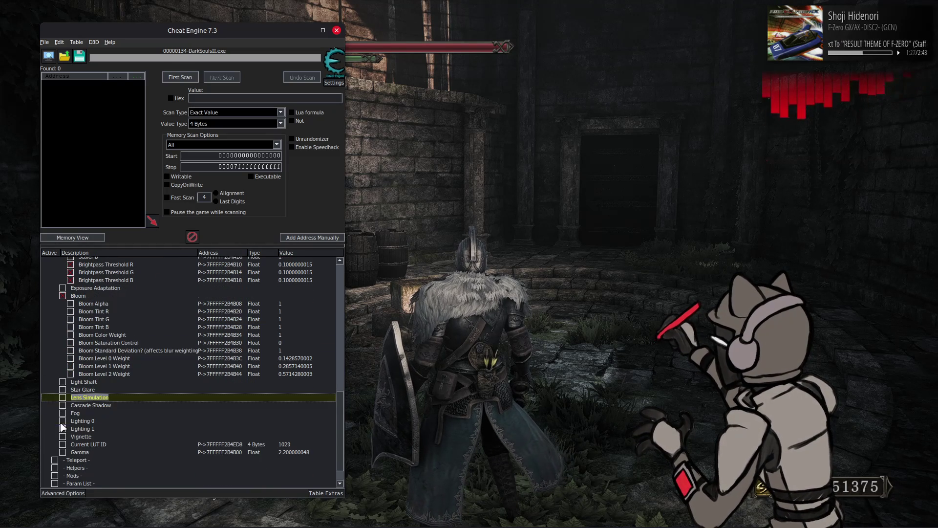
left_click(63, 437)
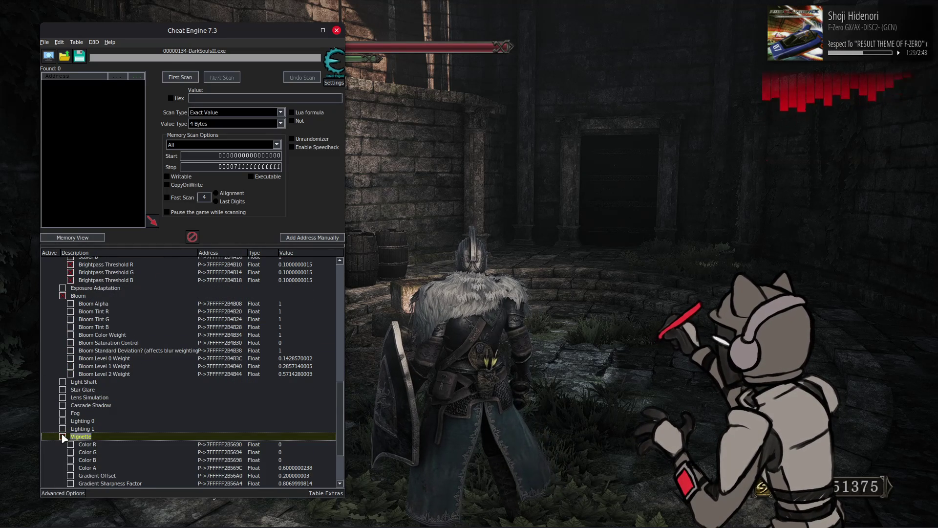
left_click(63, 437)
scroll(63, 437, "down", 1)
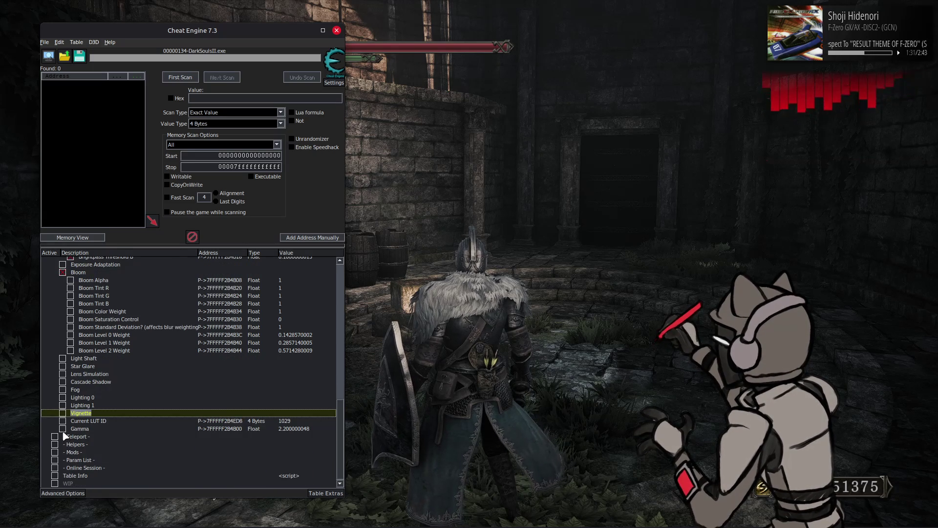
key("alt+Tab")
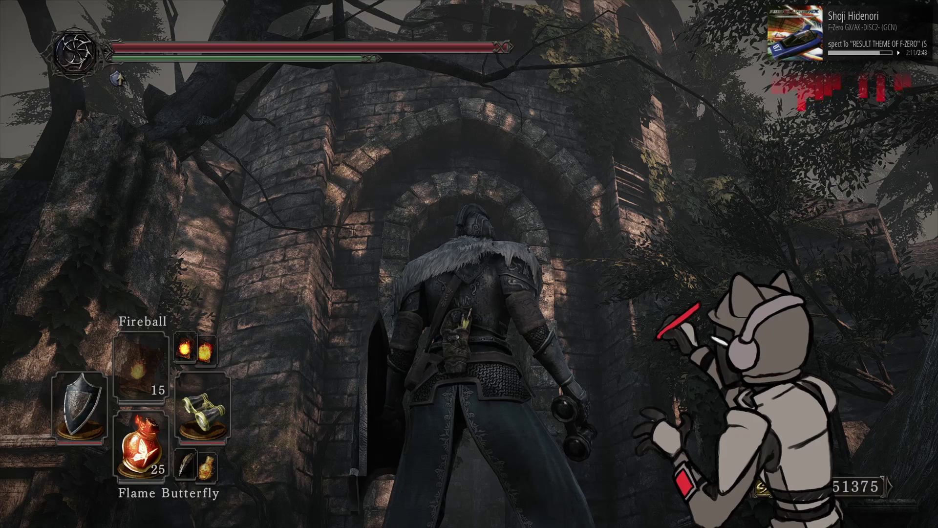
- Swing the camera toward the forest and back, then walk the knight up to the stone arch
key("a")
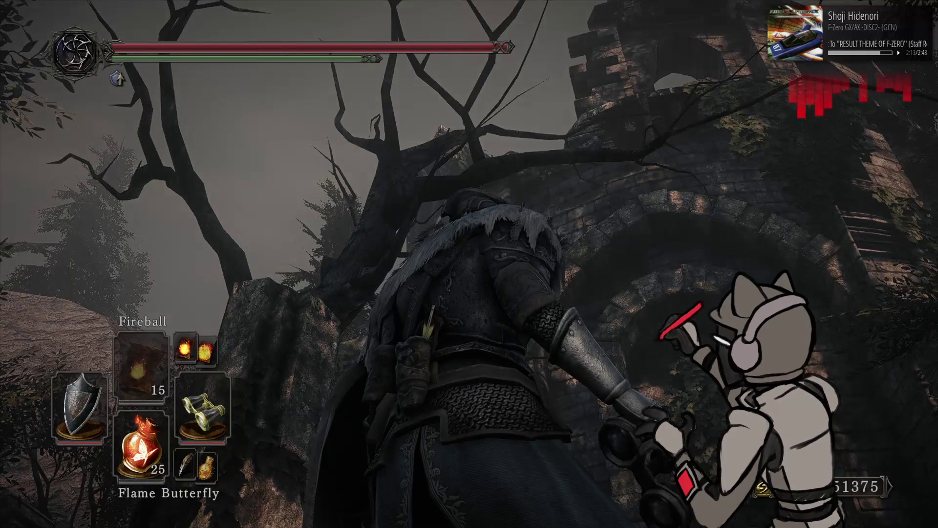
key("a")
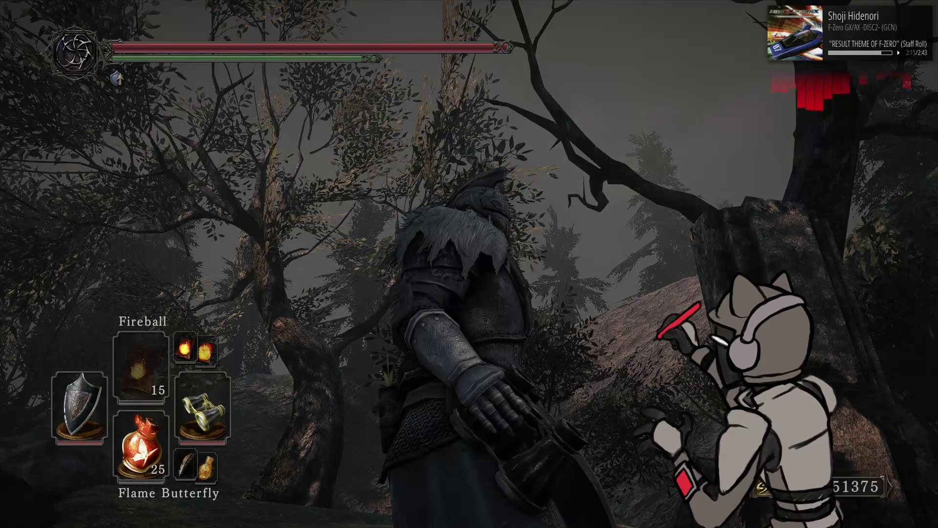
key("s")
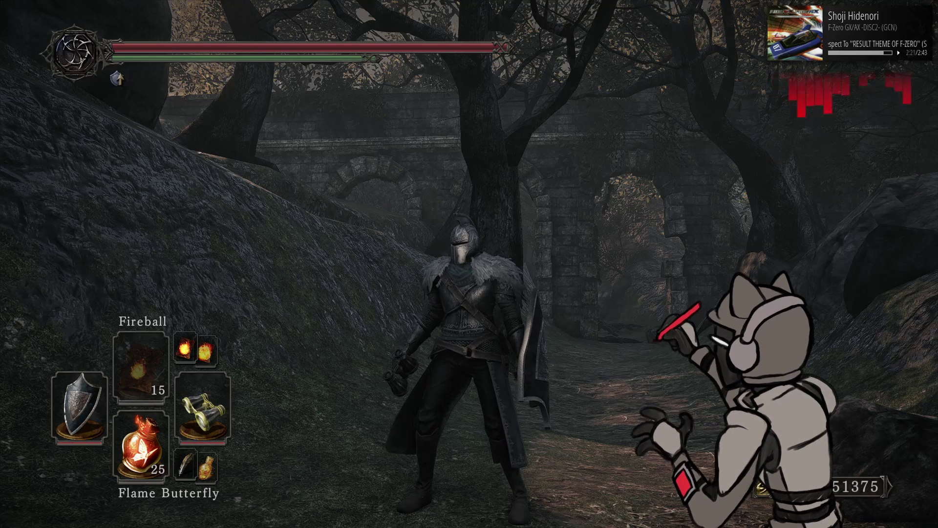
key("q")
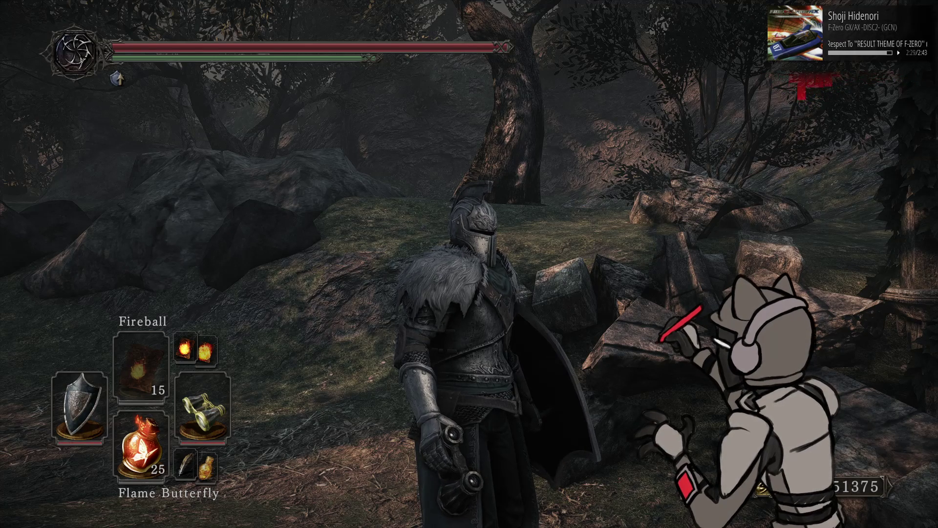
key("q")
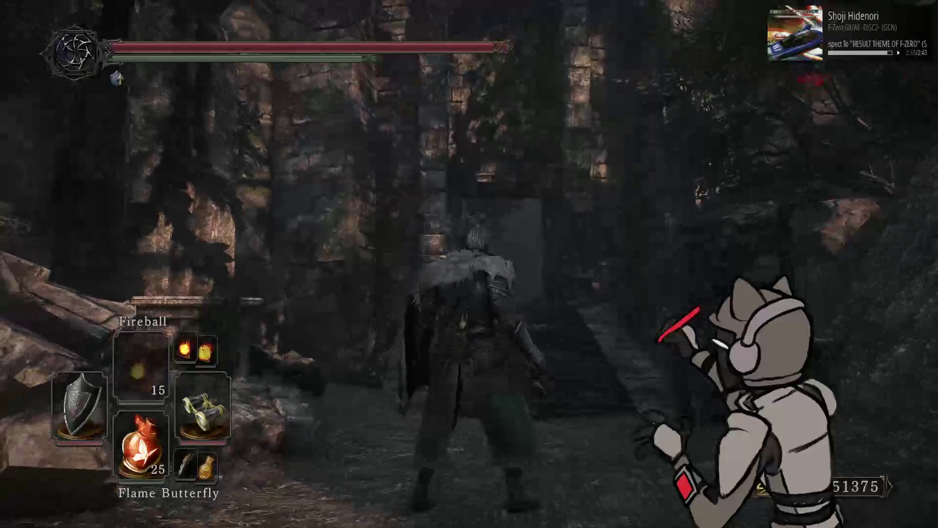
key("w")
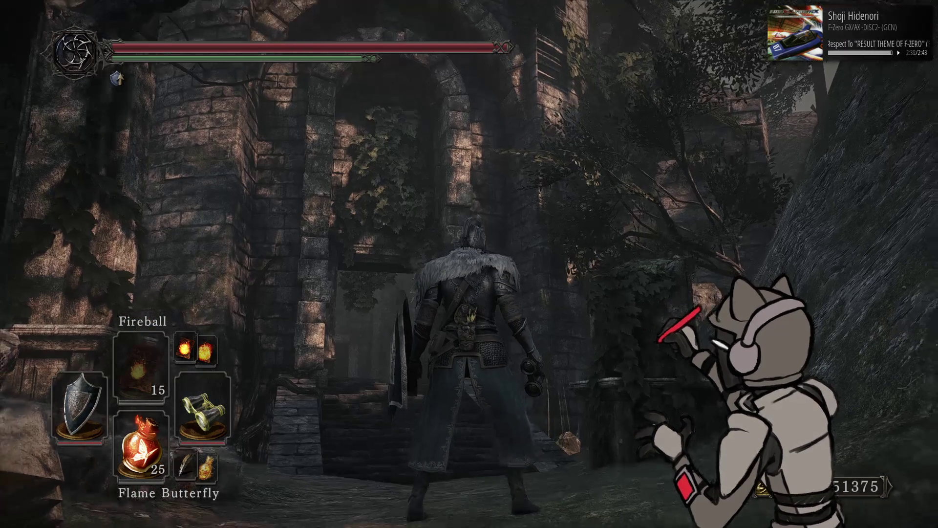
key("s")
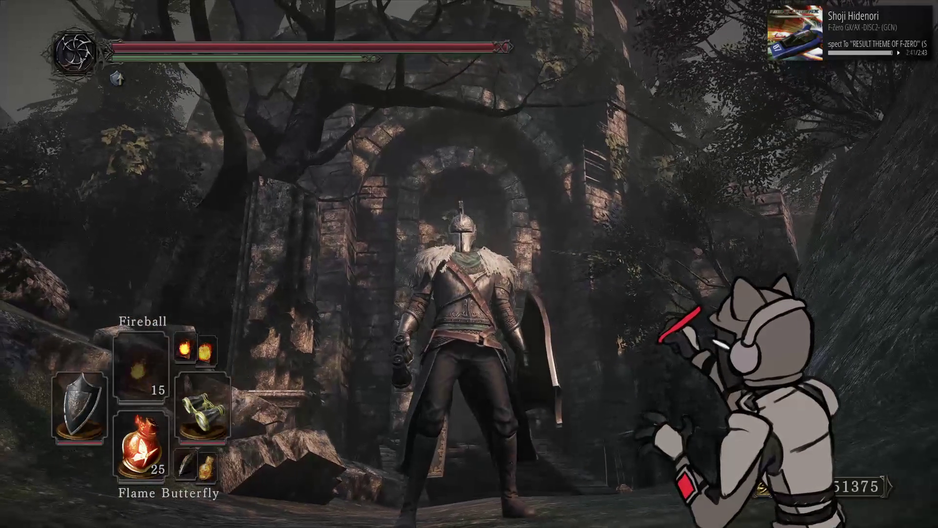
- Walk the knight into the stone archway and look around at the tower and slope
key("w")
key("w")
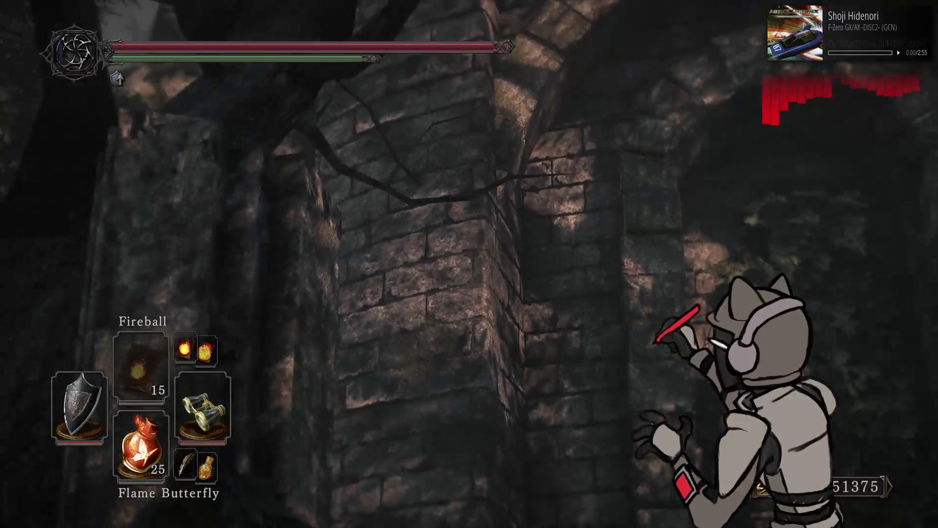
key("w")
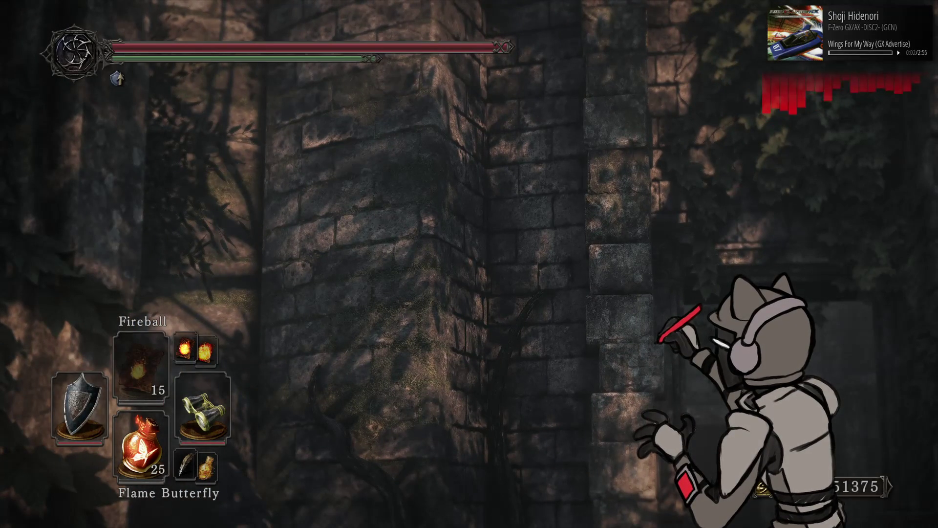
key("w")
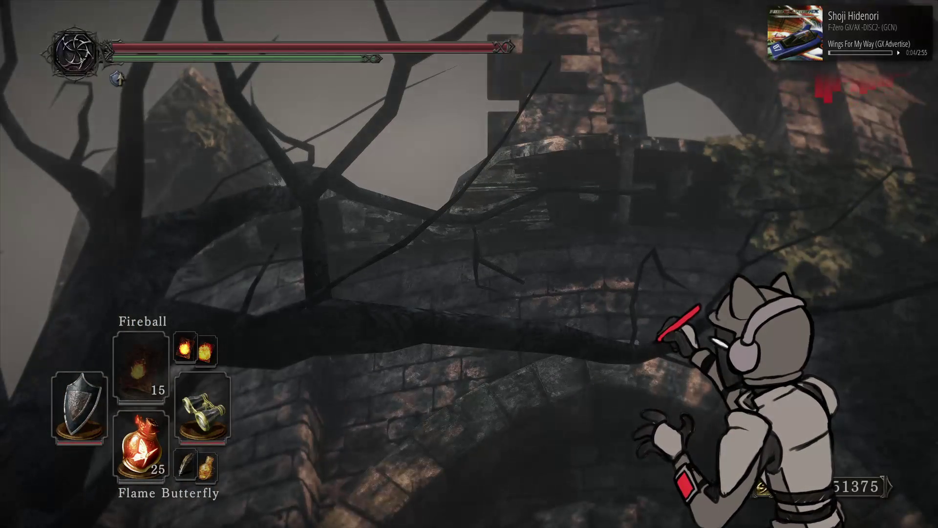
key("w")
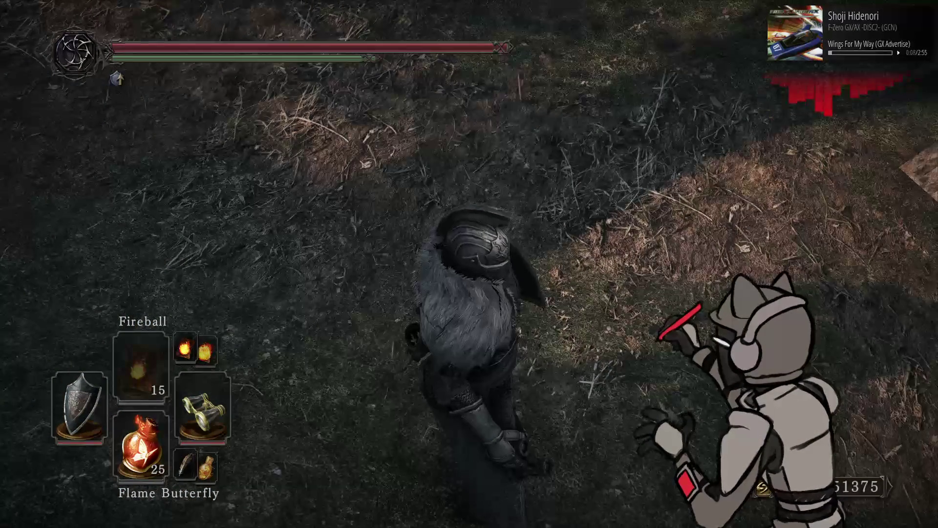
key("w")
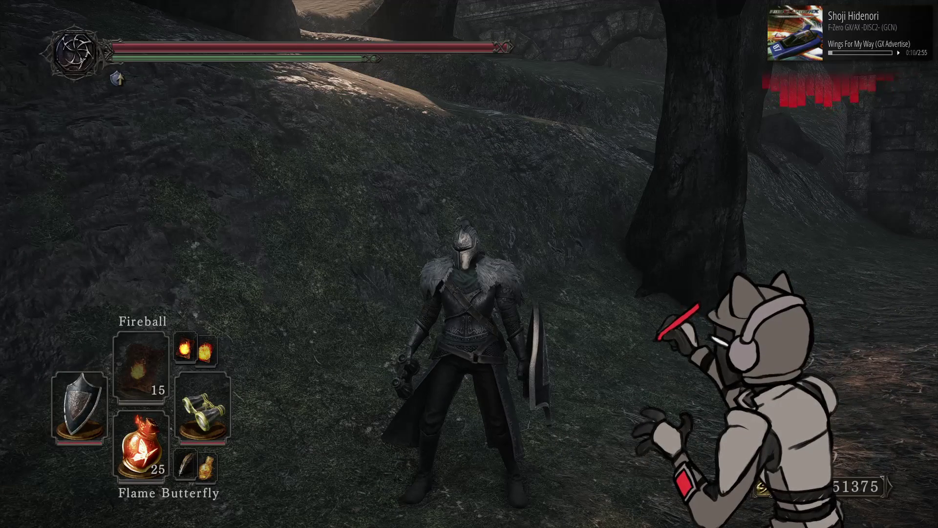
key("w")
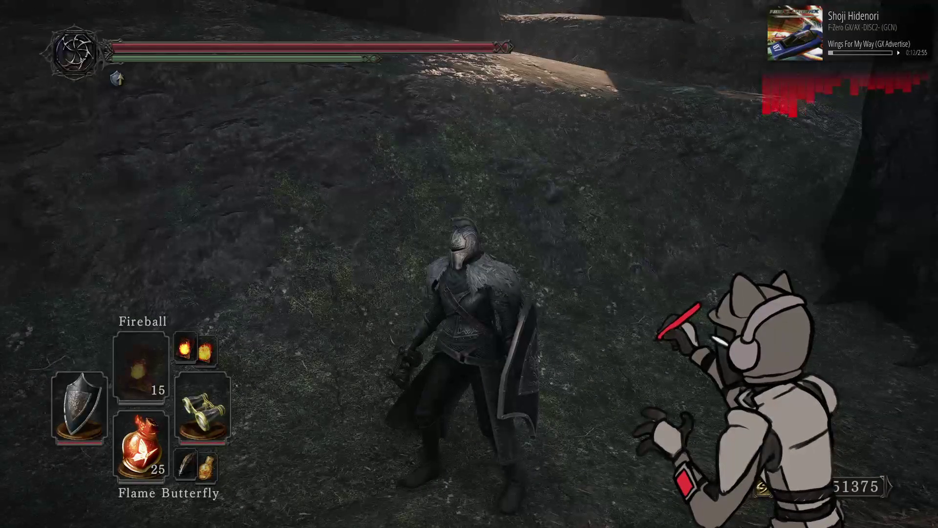
- Explore around the ruined stairs and archway, then open the in-game menu's system options
key("w")
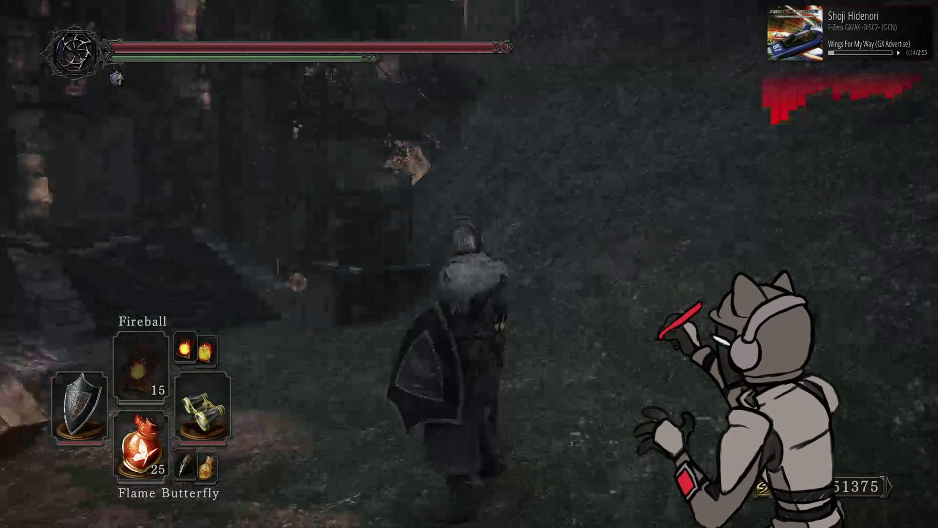
key("w")
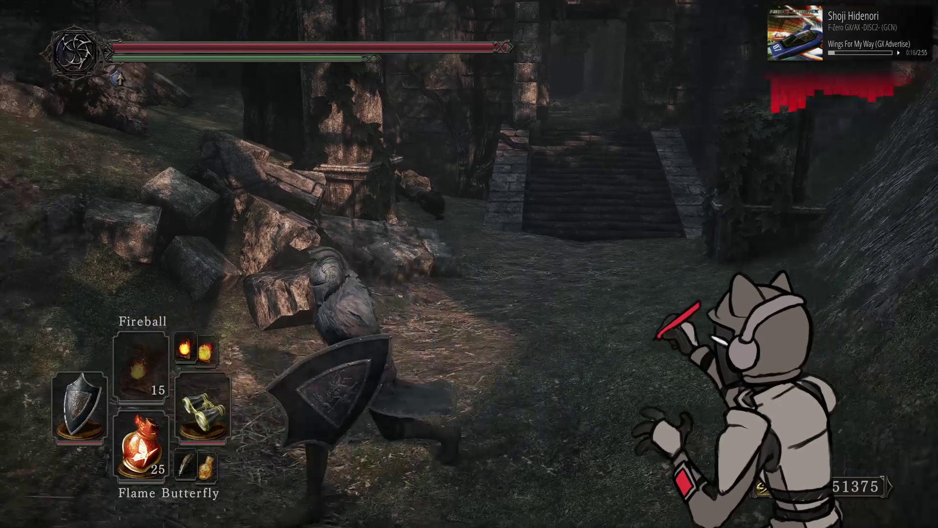
key("w")
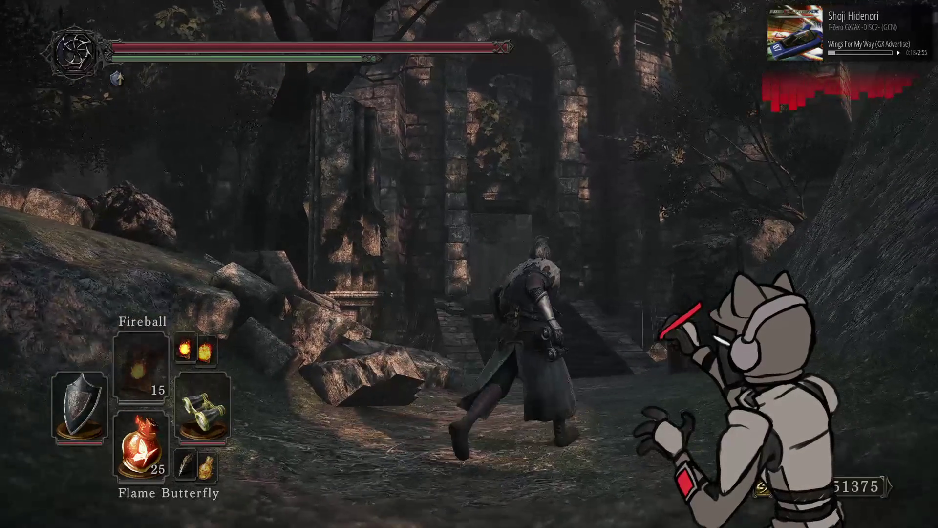
key("w")
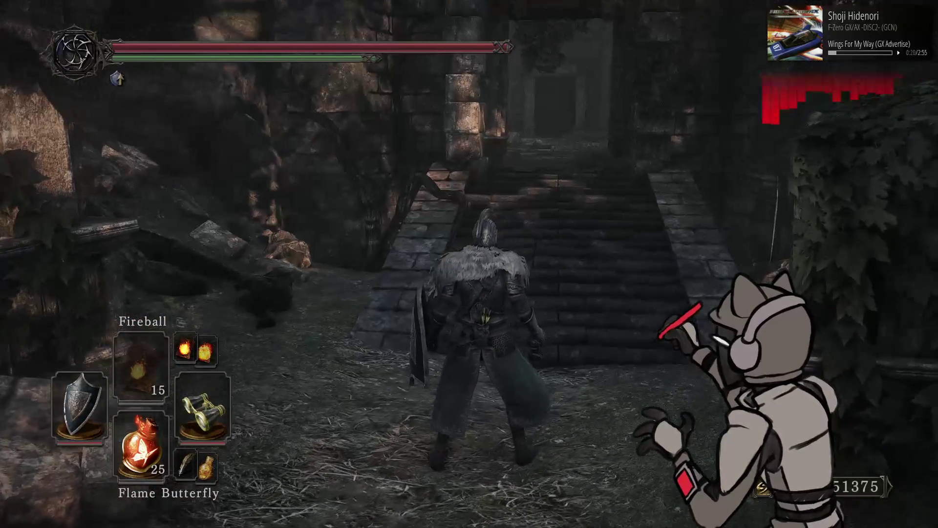
key("w")
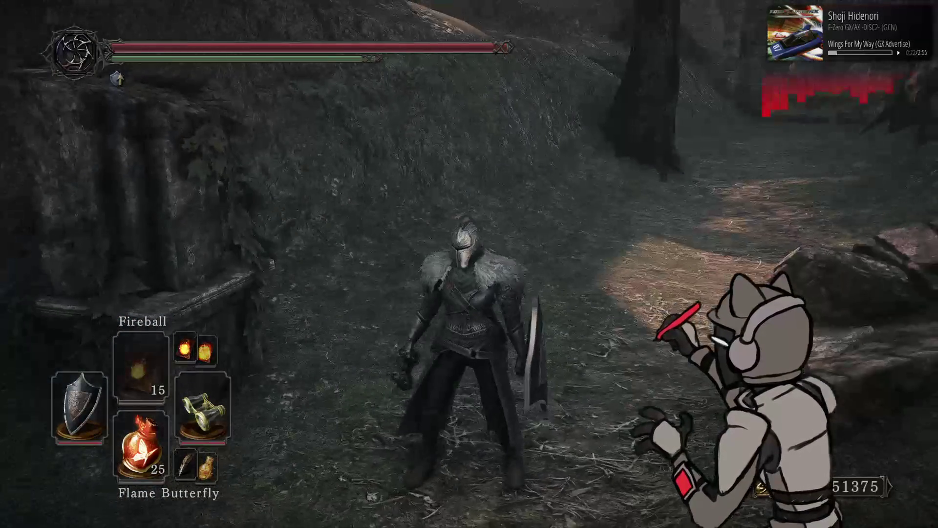
key("w")
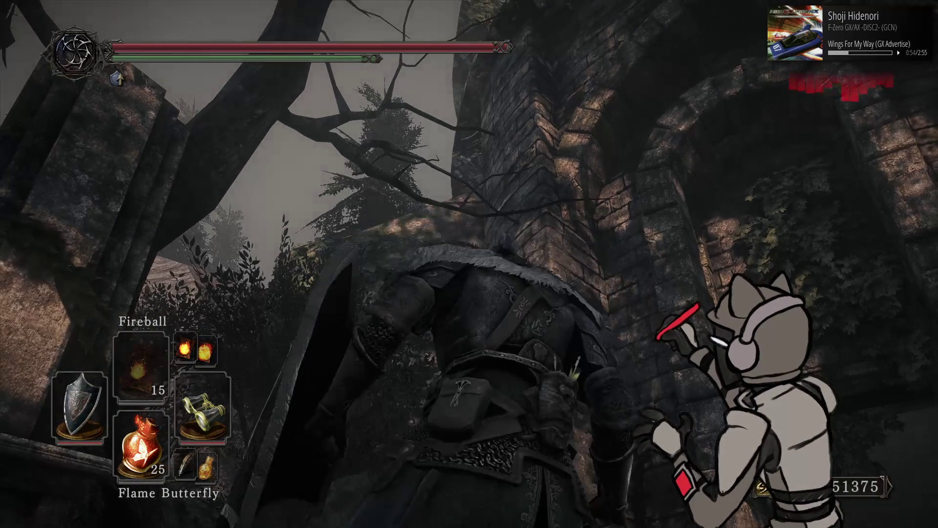
key("Escape")
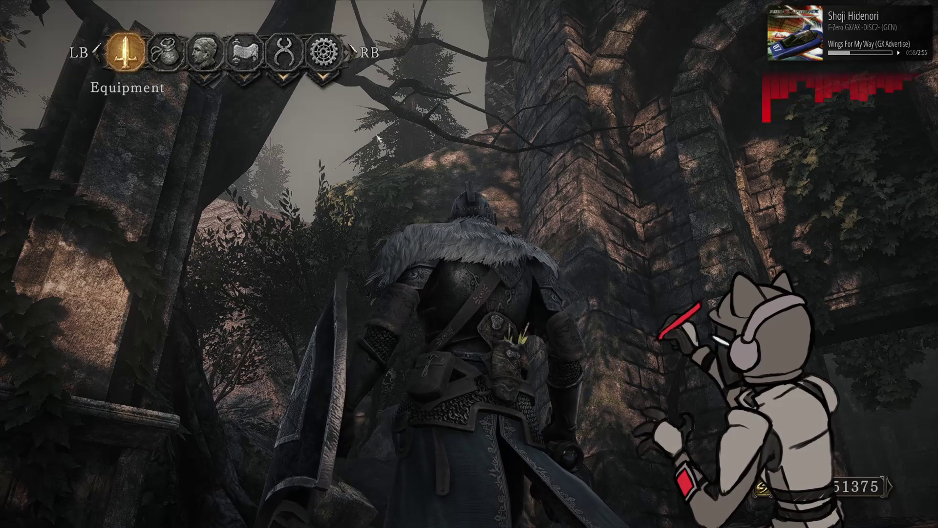
left_click(323, 52)
- Save and quit Dark Souls II
left_click(388, 161)
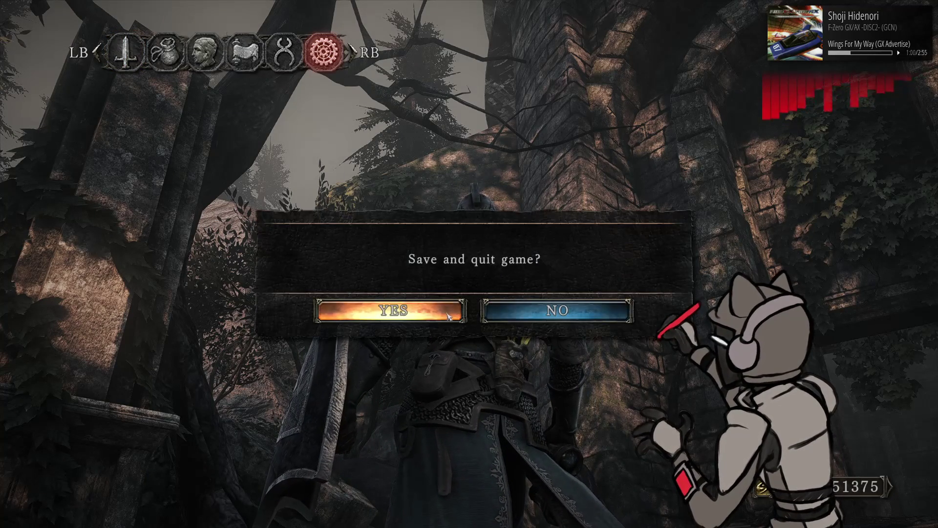
left_click(360, 307)
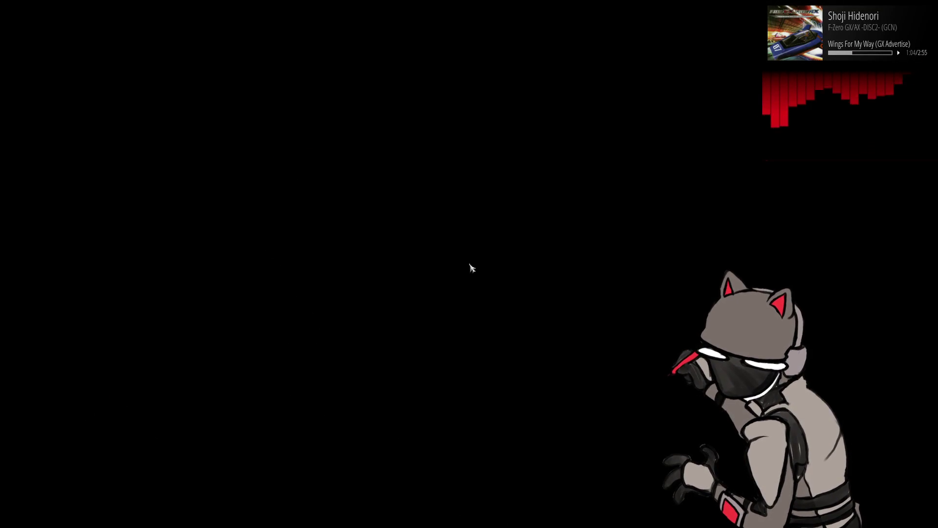
key("alt+Tab")
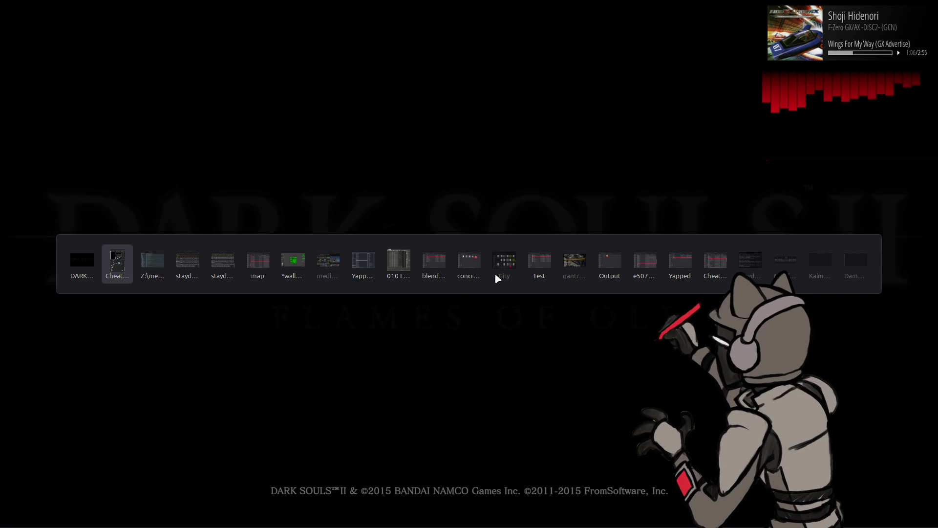
- Launch Blender from the application launcher via 'bl' and open m10_29 new
key("super")
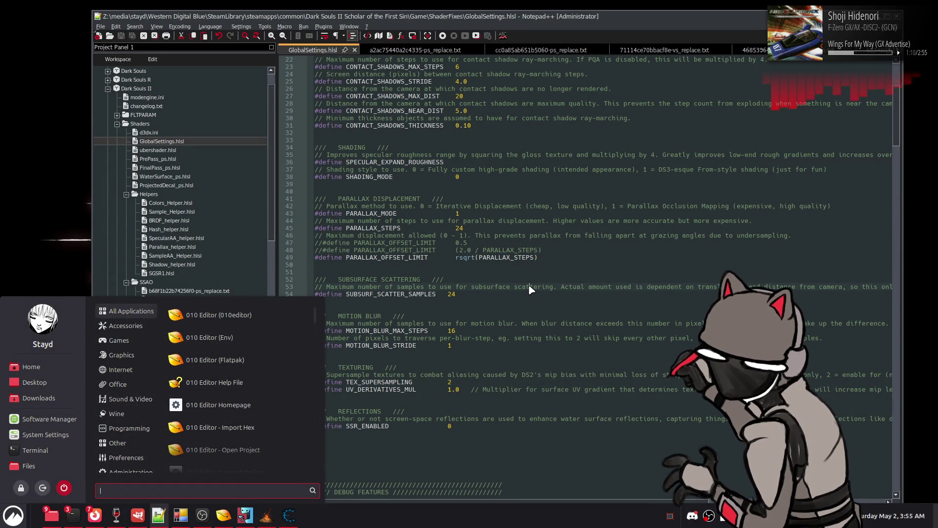
type("bl")
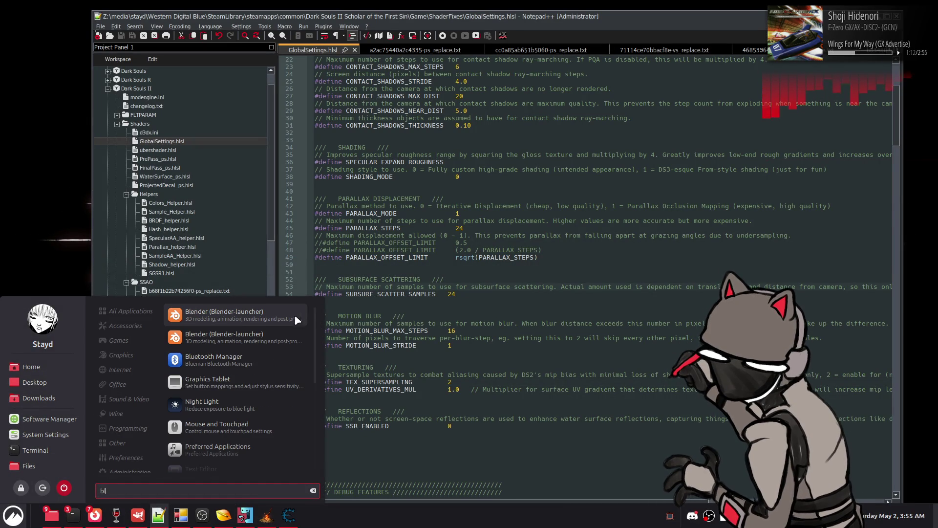
left_click(276, 319)
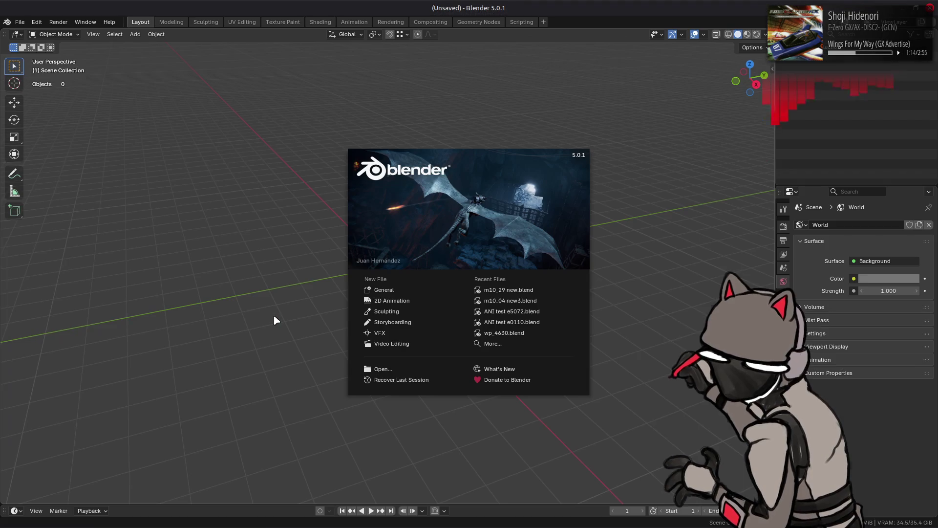
left_click(526, 292)
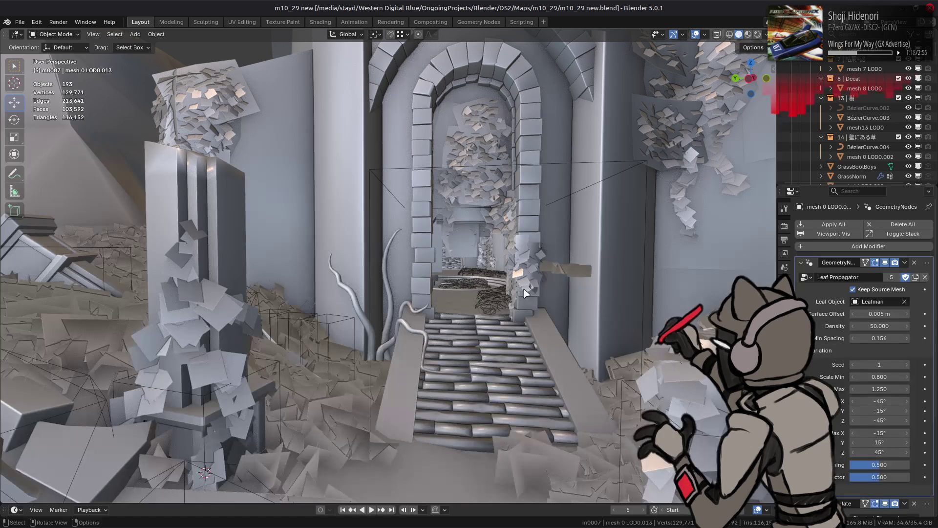
- Switch to Rendered shading and orbit around the archway and round tower
mouse_move(602, 526)
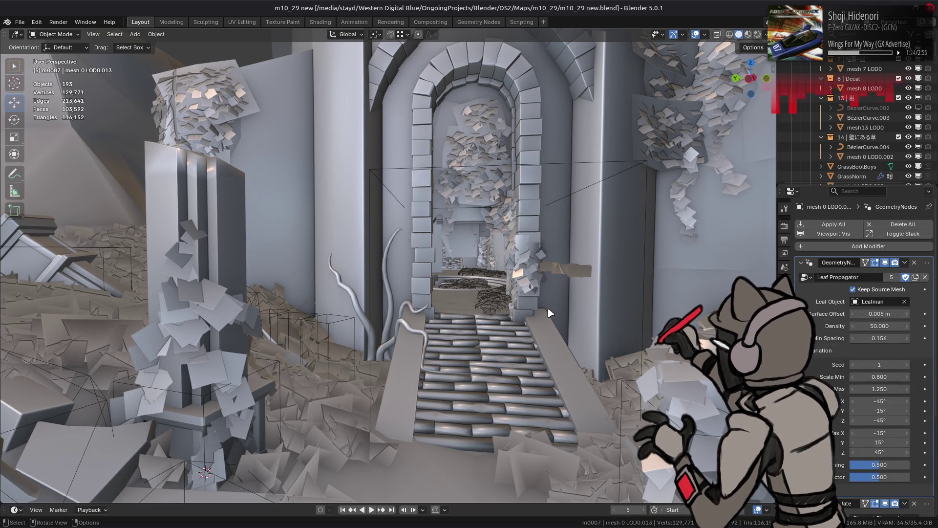
left_click(754, 34)
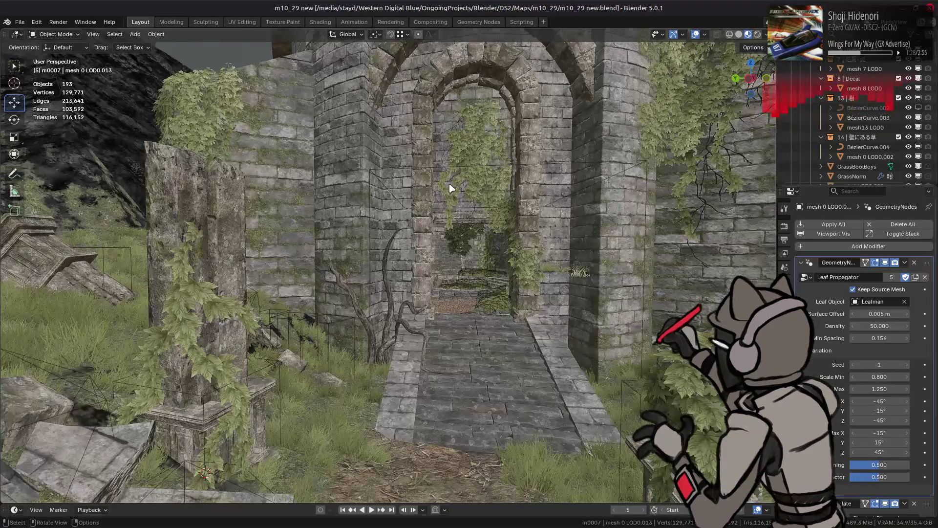
middle_click_drag(451, 188, 447, 201)
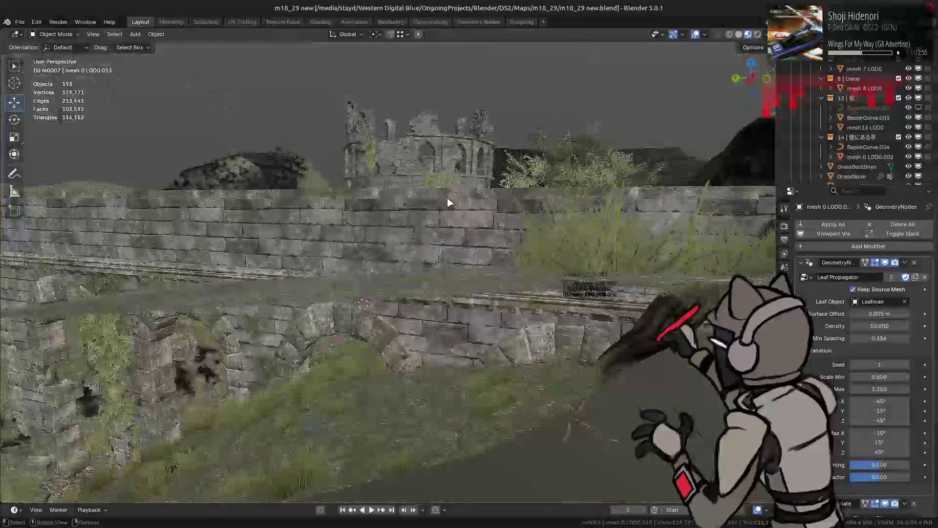
middle_click_drag(451, 237, 467, 231)
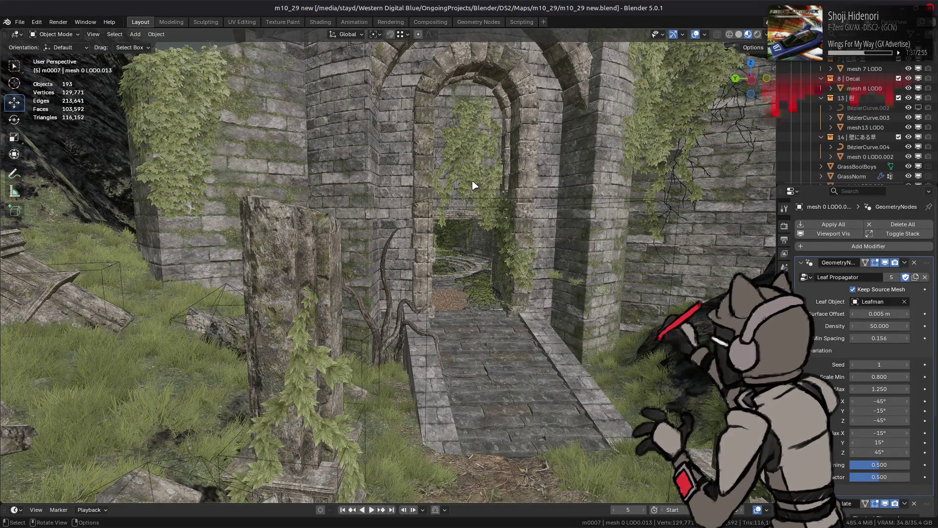
mouse_move(468, 181)
middle_mouse_down()
mouse_move(421, 201)
mouse_move(428, 205)
mouse_move(432, 186)
mouse_move(439, 230)
mouse_move(454, 243)
mouse_move(425, 270)
middle_mouse_up()
scroll(425, 270, "up", 5)
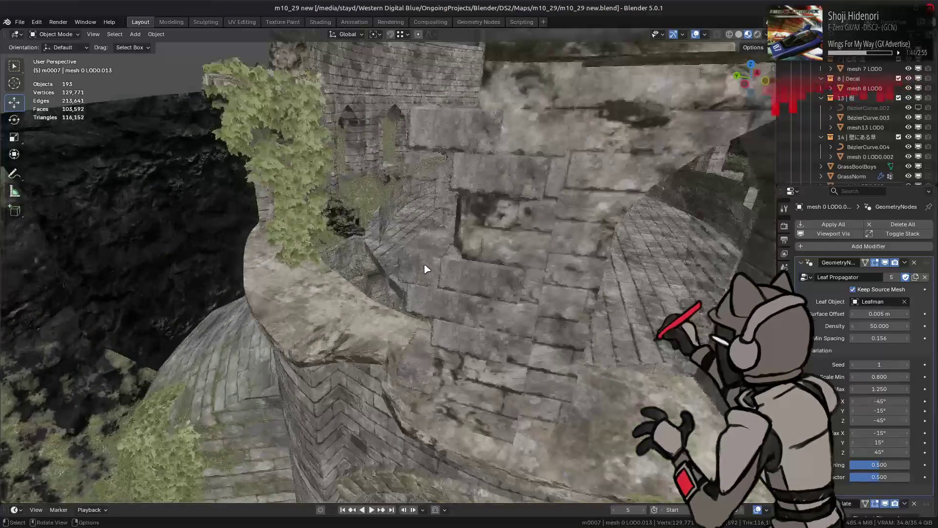
- Compare the scene with the crumbling ruins reference images in Firefox
mouse_move(96, 525)
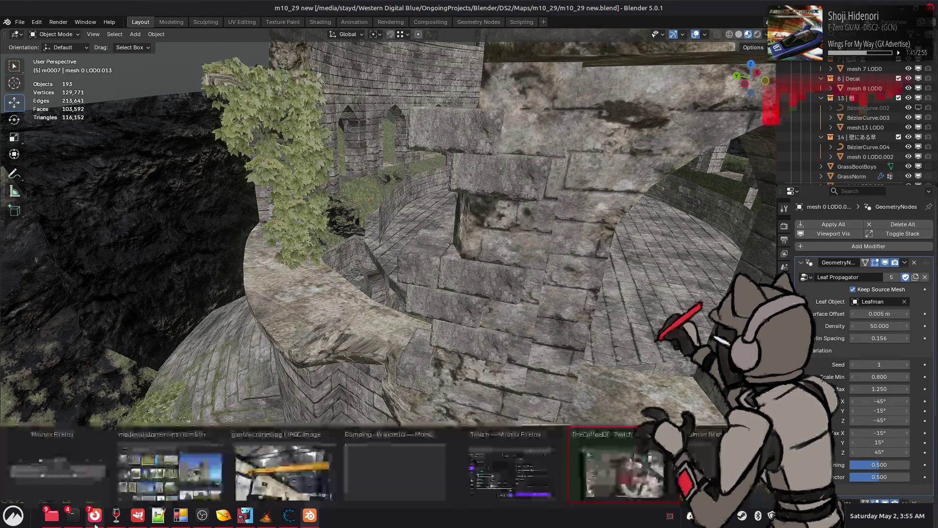
left_click(169, 469)
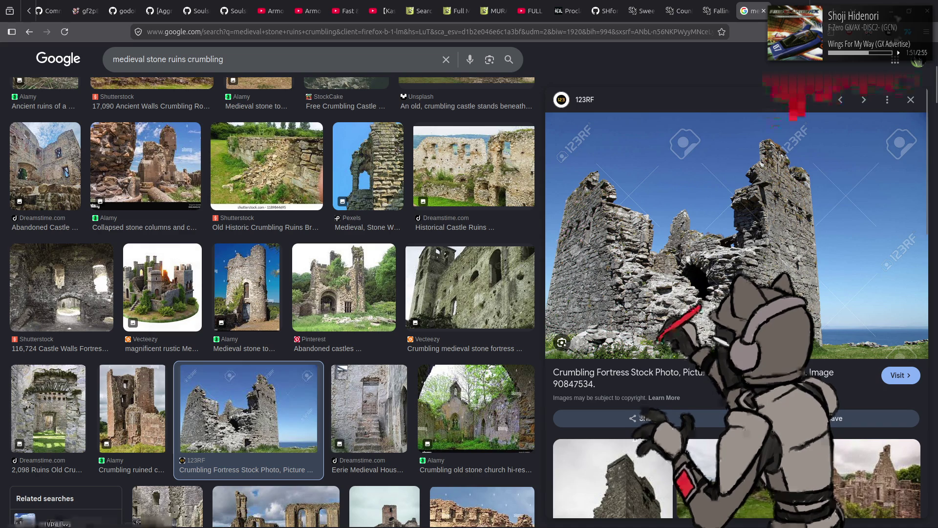
key("alt+Tab")
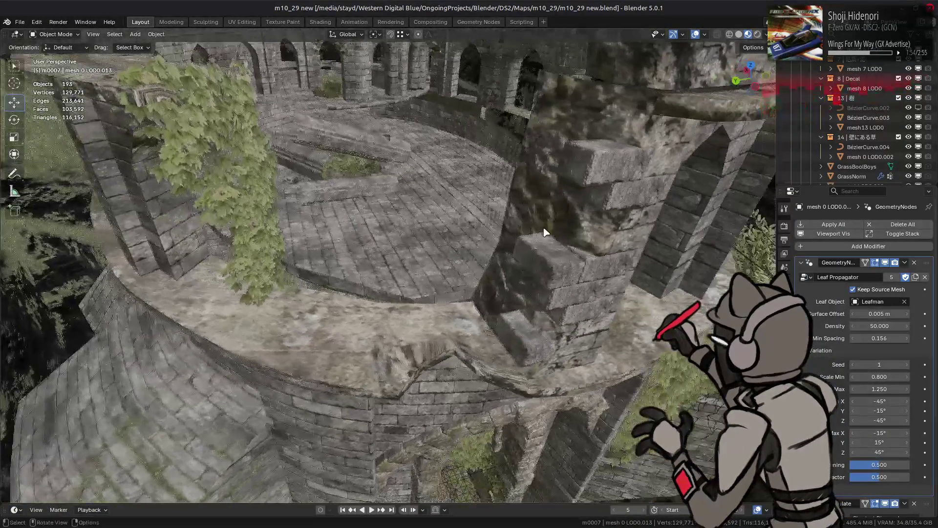
mouse_move(546, 231)
middle_mouse_down()
mouse_move(454, 242)
mouse_move(476, 176)
middle_mouse_up()
scroll(473, 171, "down", 5)
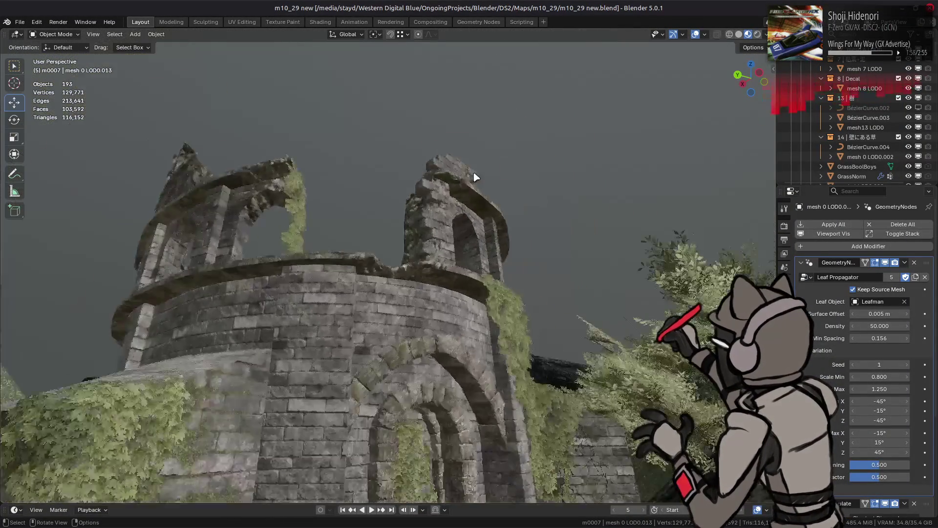
mouse_move(441, 264)
middle_mouse_down()
mouse_move(429, 203)
mouse_move(468, 281)
mouse_move(465, 266)
mouse_move(448, 278)
mouse_move(476, 297)
mouse_move(513, 289)
mouse_move(477, 279)
mouse_move(542, 311)
mouse_move(453, 268)
mouse_move(423, 308)
mouse_move(404, 295)
mouse_move(484, 322)
mouse_move(459, 310)
mouse_move(459, 251)
mouse_move(167, 310)
mouse_move(403, 205)
mouse_move(439, 171)
mouse_move(314, 220)
mouse_move(191, 242)
middle_mouse_up()
left_click(512, 275)
left_click(453, 268)
scroll(412, 281, "down", 5)
scroll(439, 171, "down", 2)
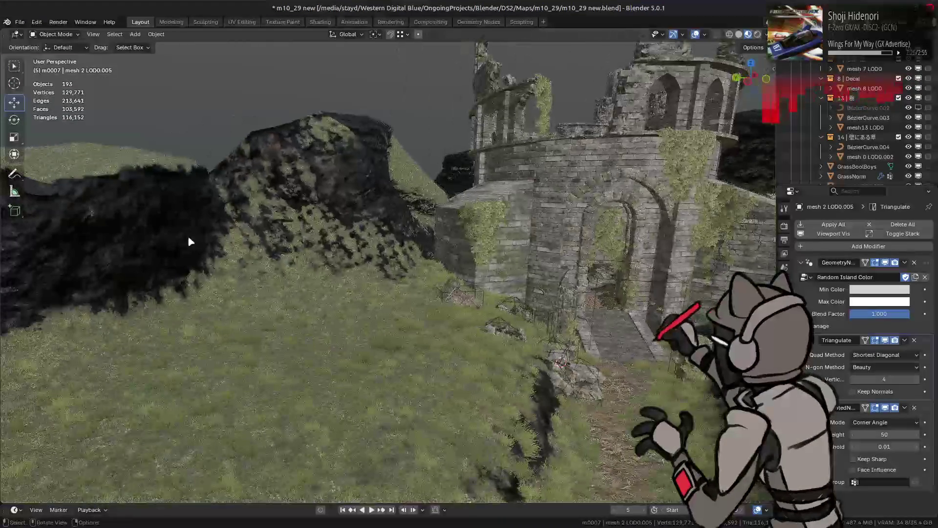
left_click(191, 241)
key("ctrl+s")
- In the Shading workspace, select and frame the g_BumpmapTexture2 image node
left_click(320, 22)
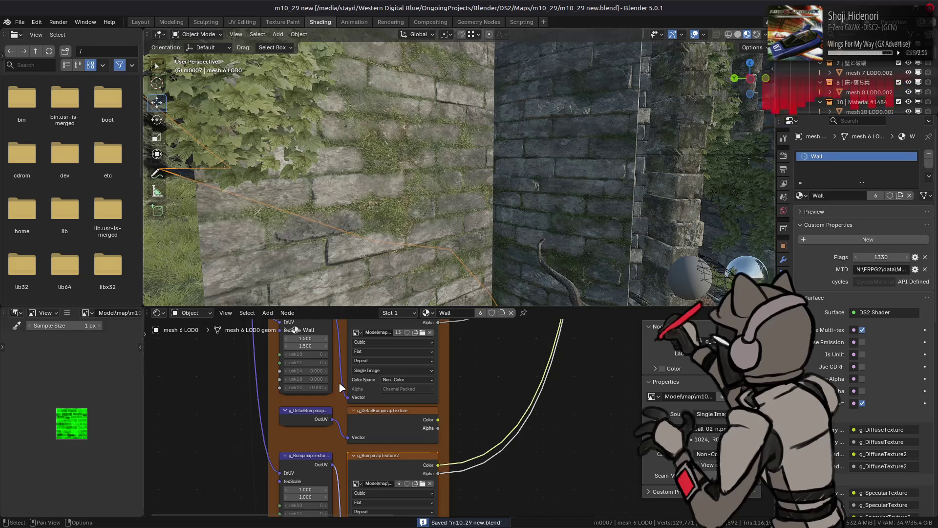
left_click(398, 476)
key("KP_Decimal")
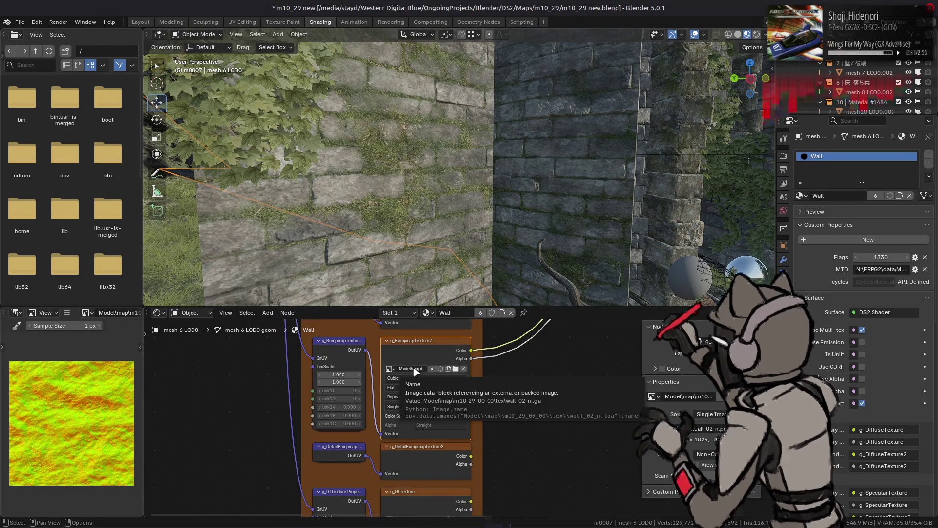
- In the file manager, open the wall_02_n-tpf-dcx folder inside m10_29_00_00
key("alt+Tab")
key("alt+Tab")
key("alt+Tab")
key("alt+Tab")
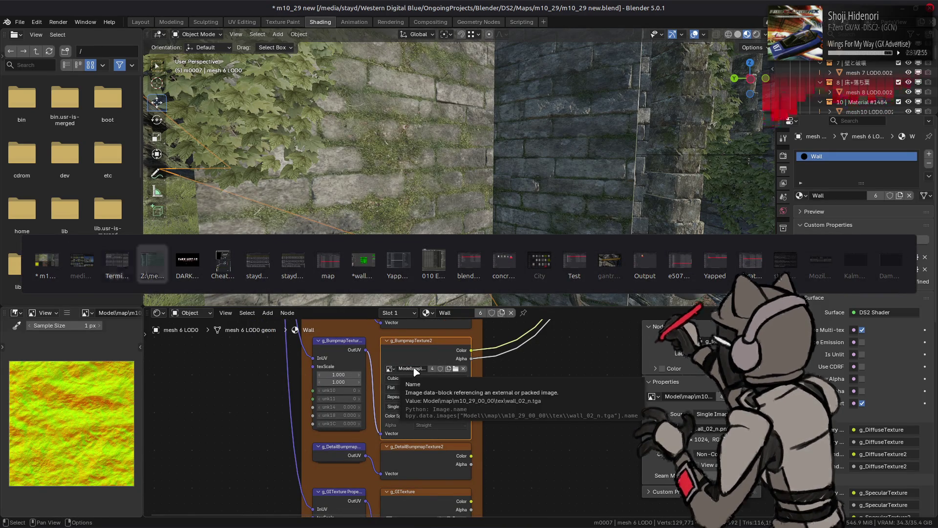
key("alt+Tab")
key("alt+Tab")
key("alt+Tab")
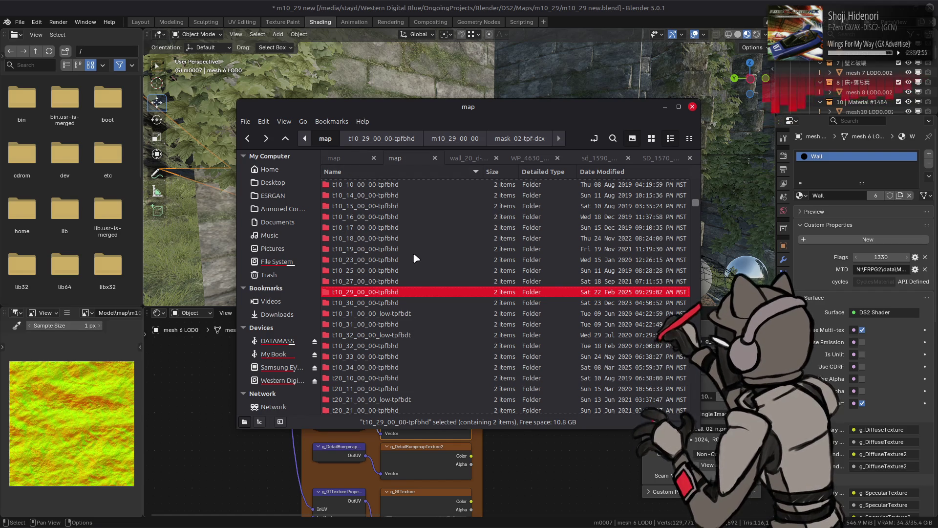
key("alt+Right")
key("alt+Right")
scroll(415, 245, "down", 10)
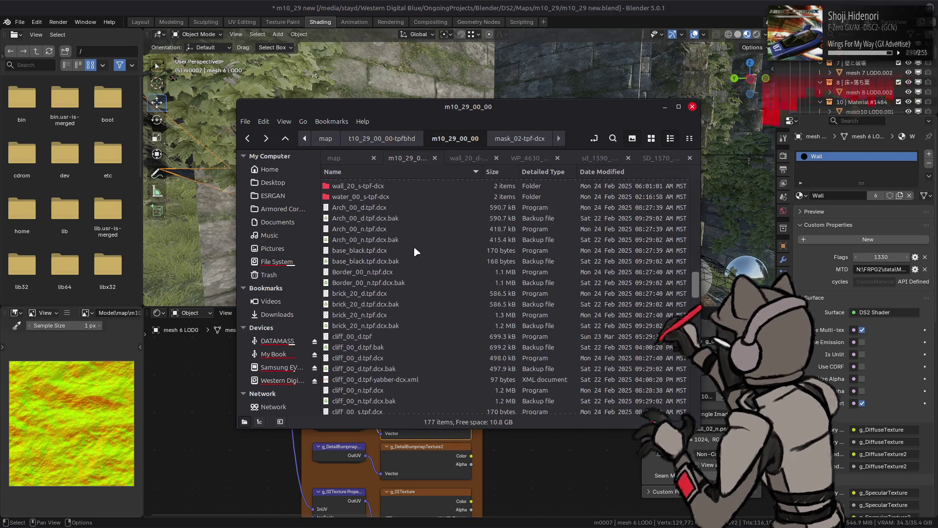
scroll(414, 245, "down", 3)
double_click(378, 293)
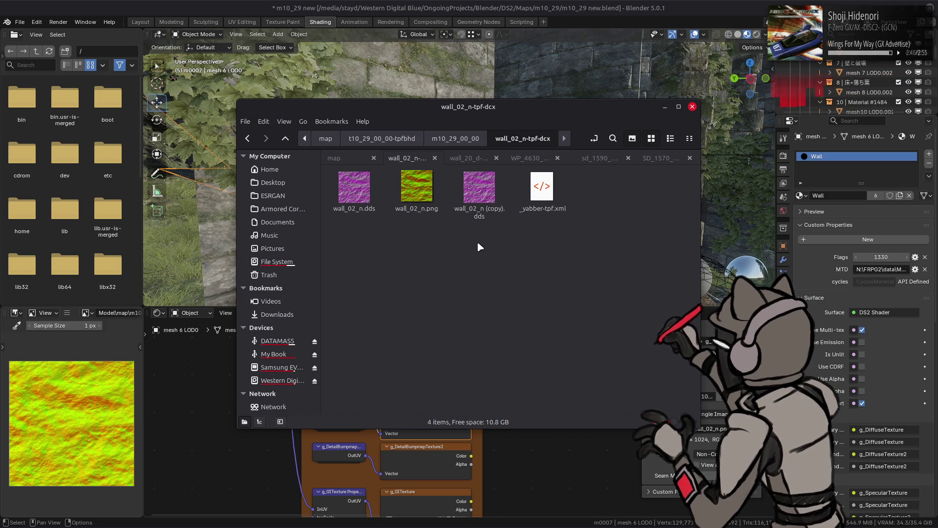
- Check the wall_02_d-tpf-dcx folder, then select wall_02_n.dds and switch to GIMP
key("alt+Up")
double_click(390, 295)
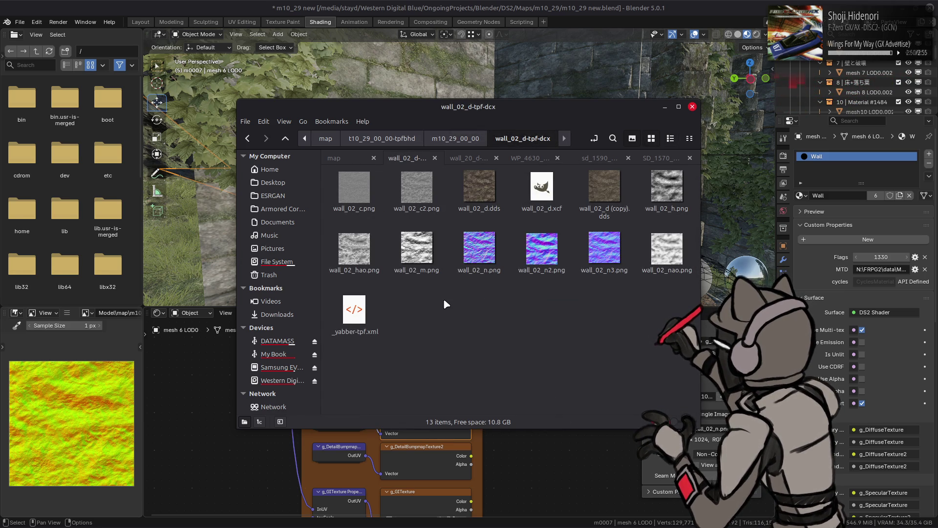
key("alt+Up")
double_click(389, 315)
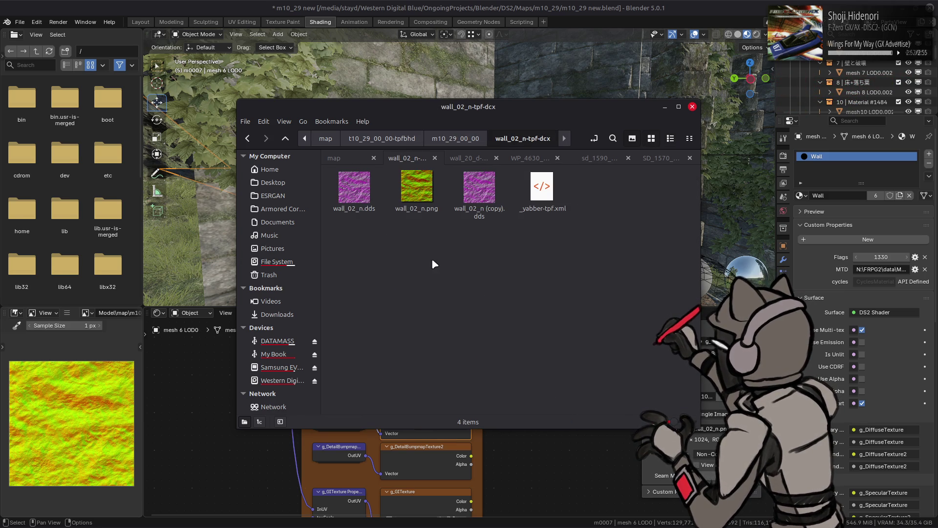
left_click(479, 188)
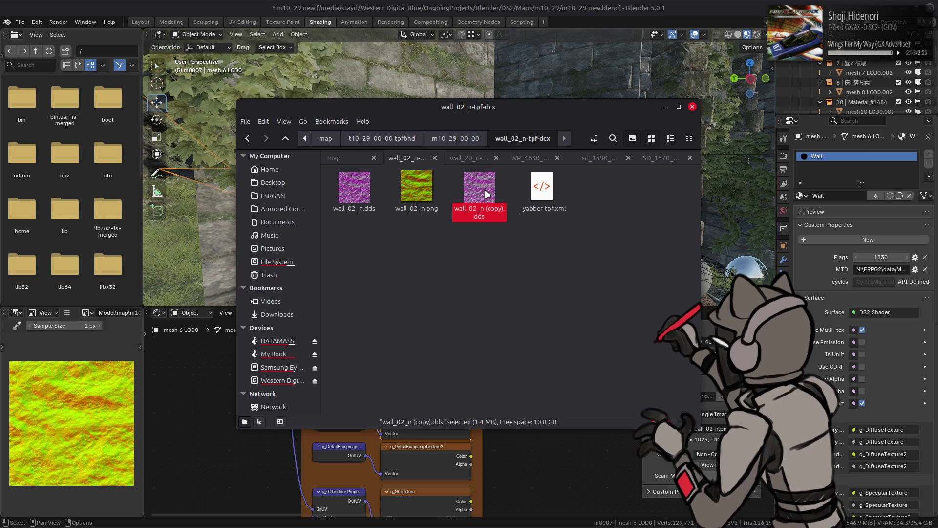
left_click(366, 195)
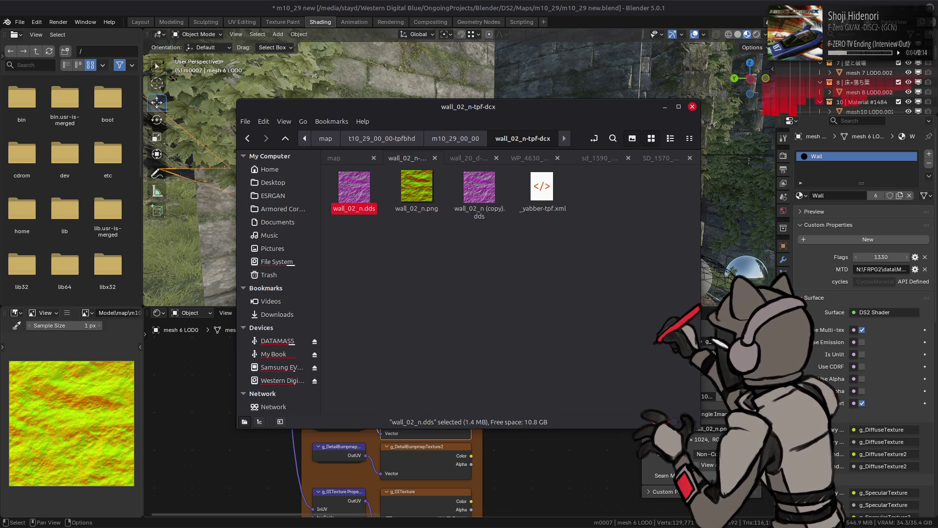
key("alt+Tab")
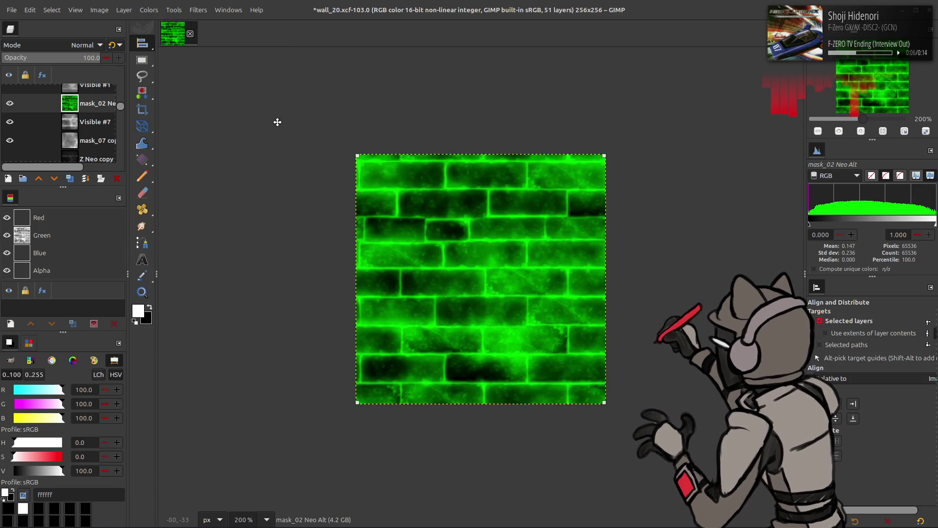
- Make all wall_20 channels visible again, save wall_20.xcf, and close the image
key("ctrl+f")
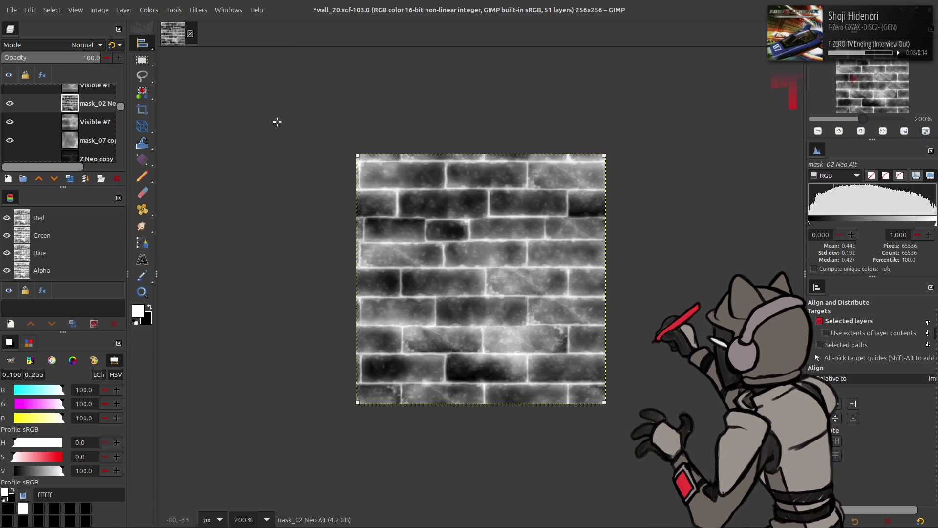
key("ctrl+s")
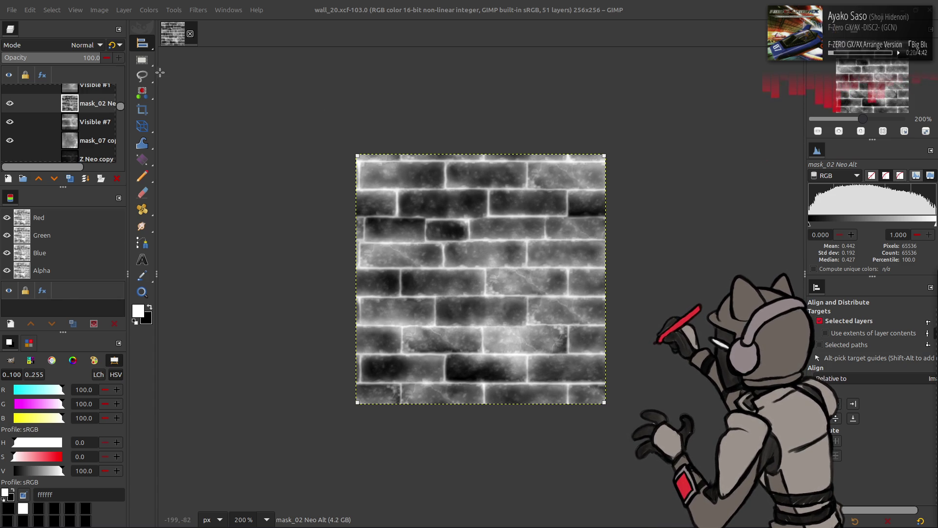
left_click(191, 33)
- Drag wall_02_n.png into GIMP, check it at 200%, 400%, 100%, and offset it to wrap edges
key("alt+Tab")
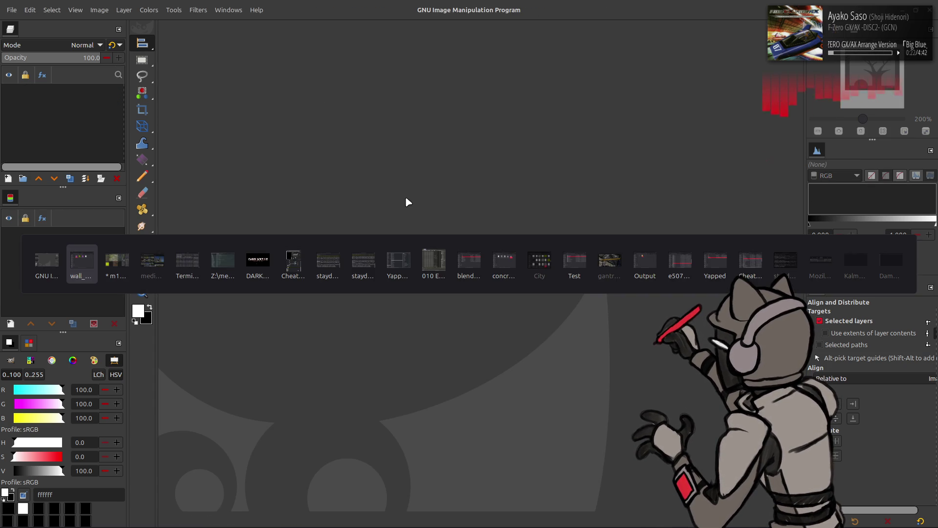
left_click_drag(414, 211, 407, 59)
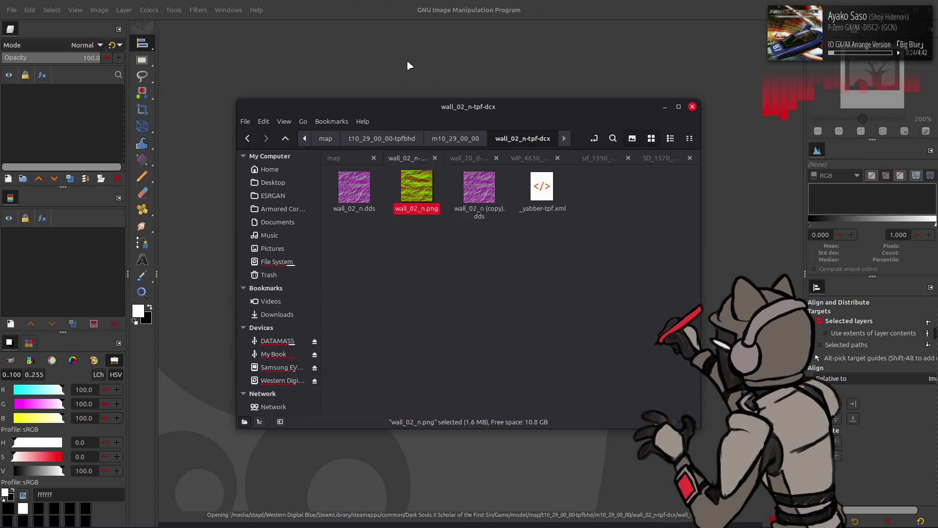
key("2")
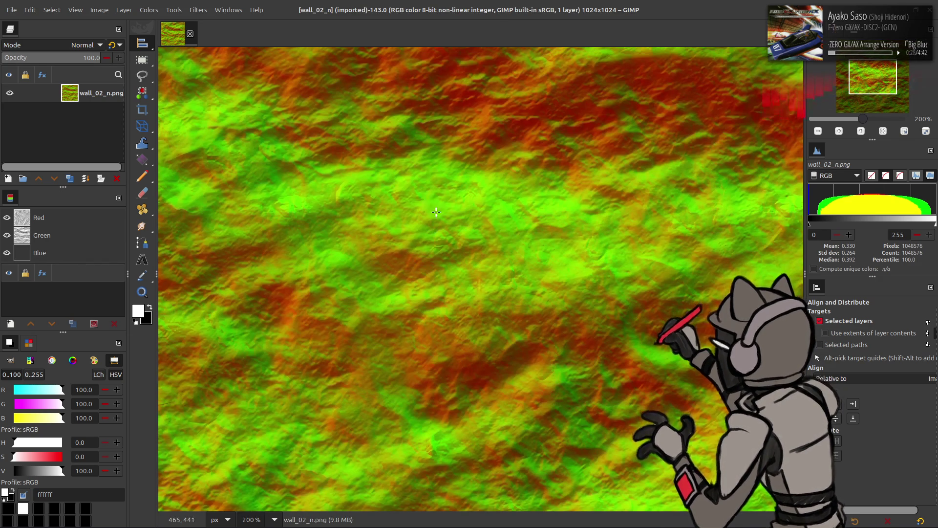
key("3")
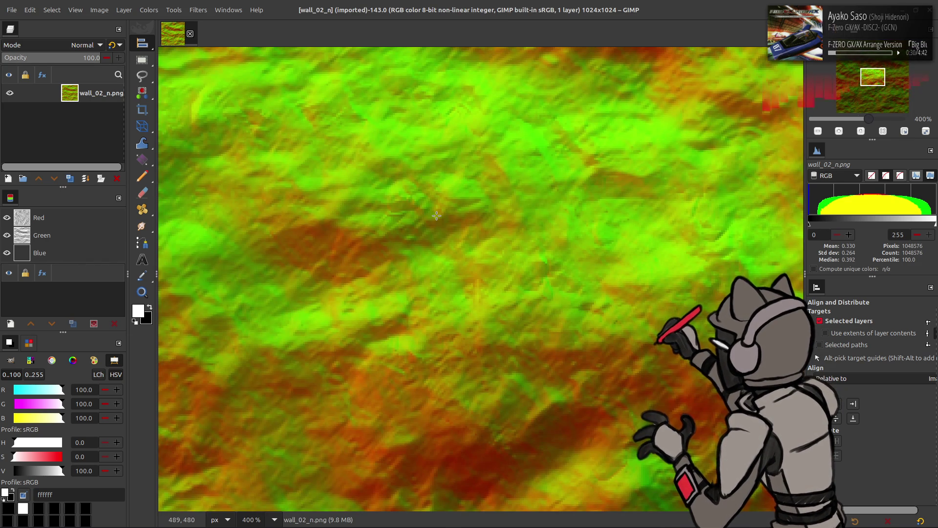
key("1")
left_click_drag(436, 215, 426, 230)
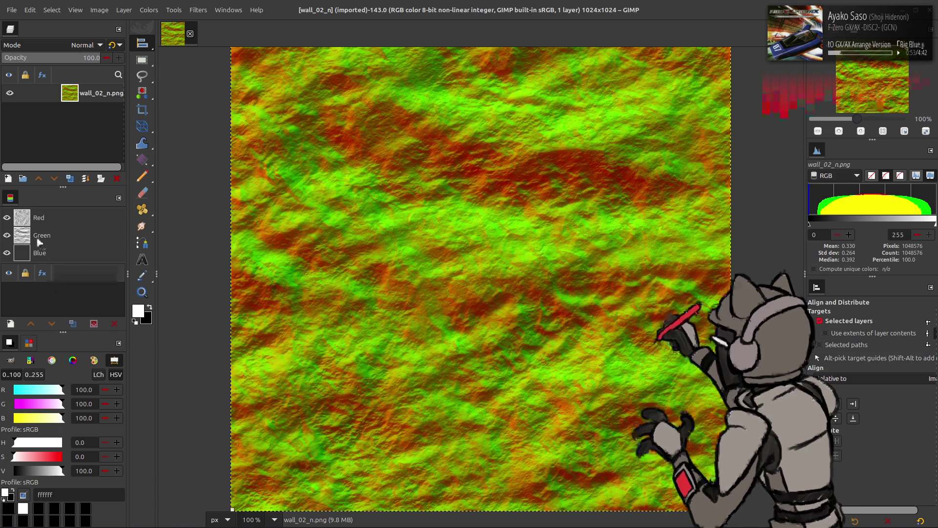
- Turn the Green channel into a selection, add a layer mask from it, and clear the selection
right_click(39, 242)
left_click(79, 311)
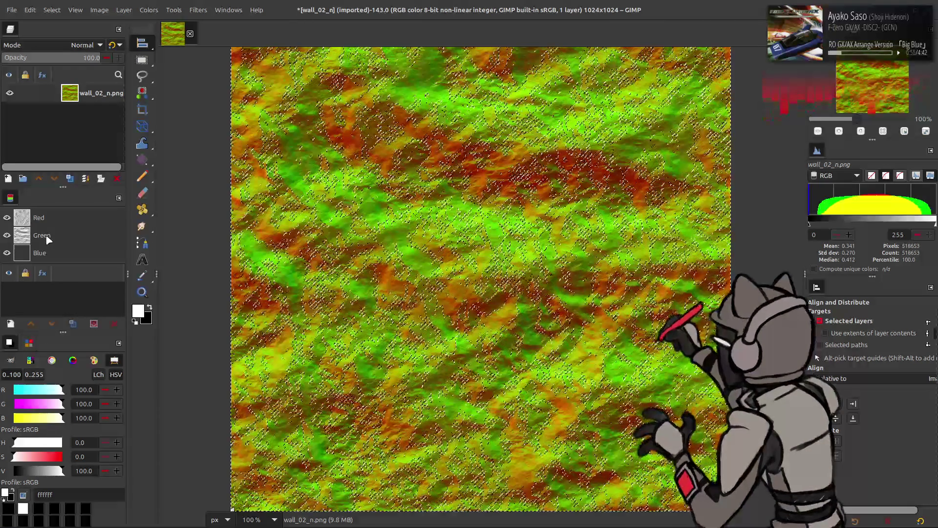
right_click(84, 94)
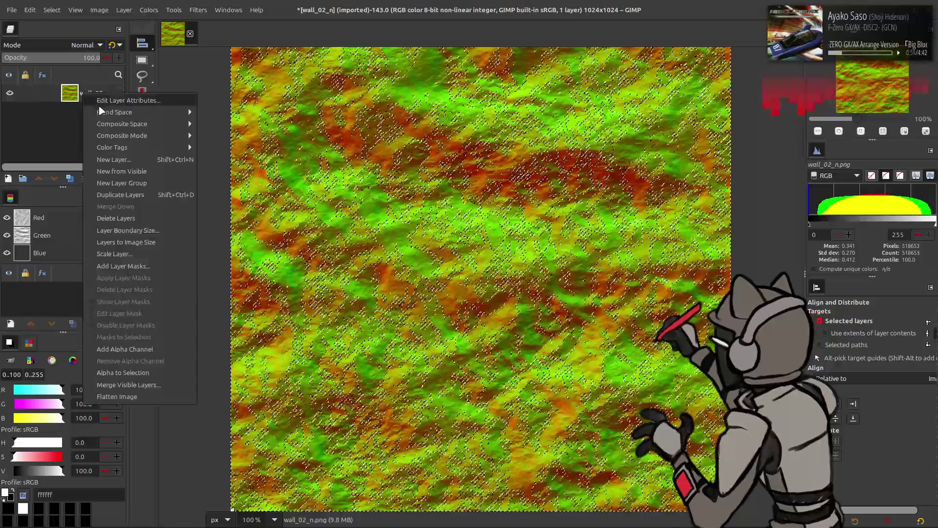
left_click(146, 266)
left_click(510, 354)
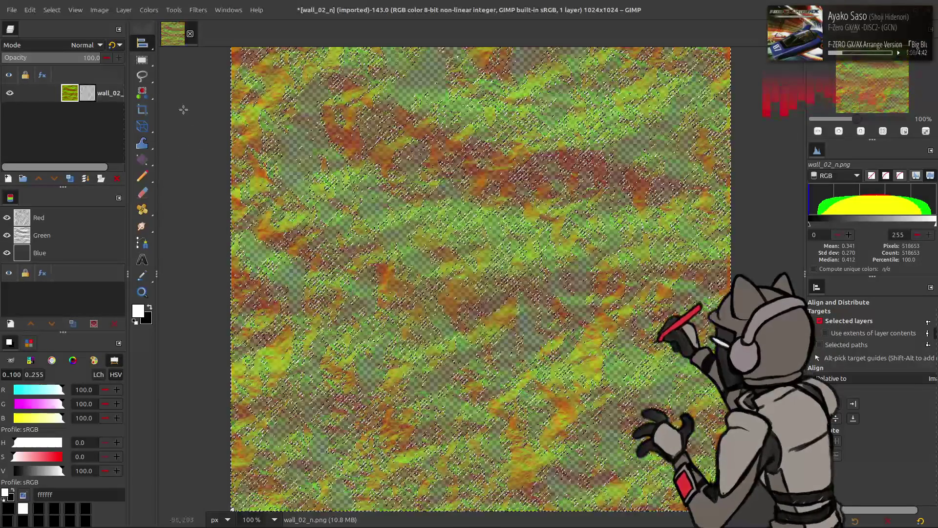
left_click(51, 10)
left_click(64, 39)
- Remap the colour Levels output, apply the layer mask permanently, and begin exporting the image
left_click(148, 10)
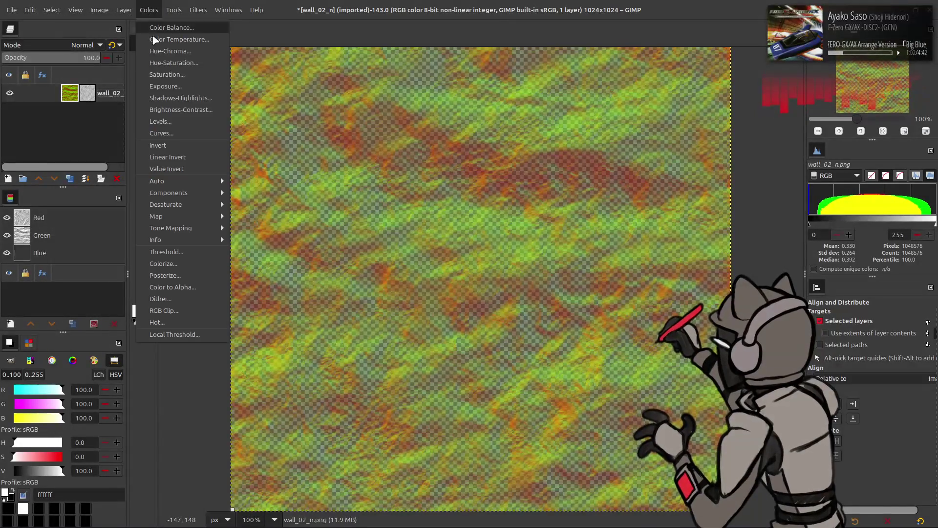
left_click(170, 122)
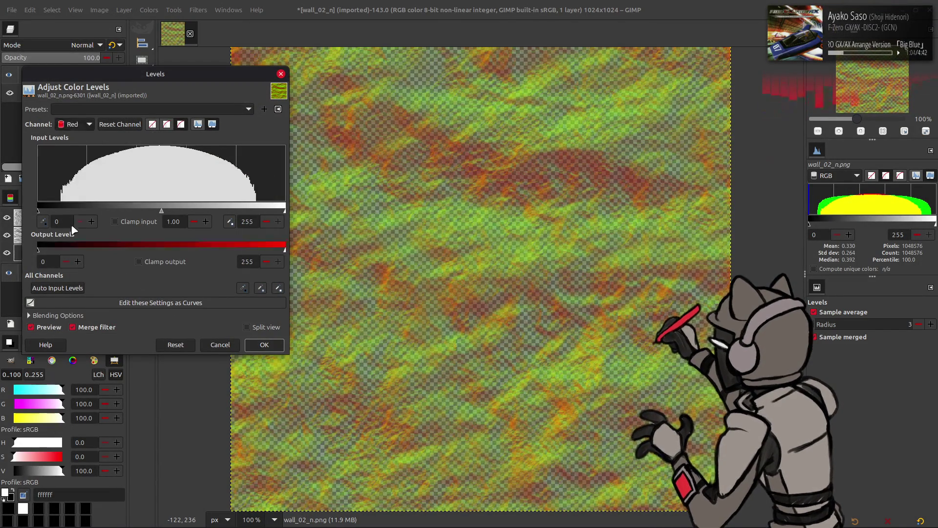
left_click_drag(39, 250, 59, 250)
scroll(72, 125, "down", 2)
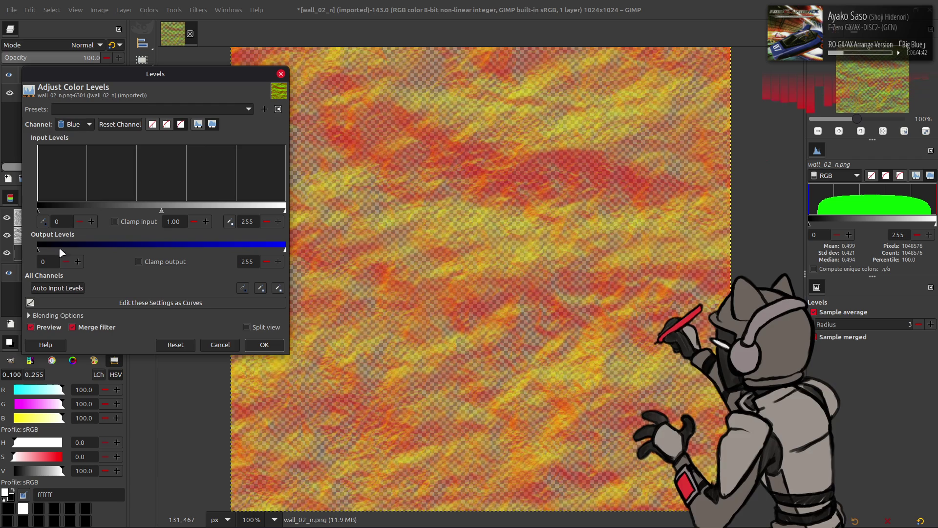
left_click(264, 344)
right_click(91, 102)
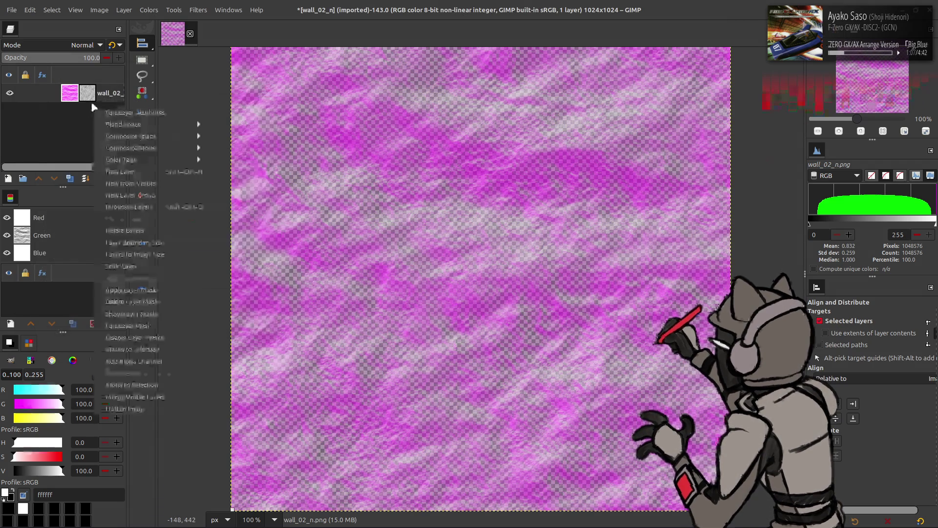
left_click(132, 289)
left_click(11, 9)
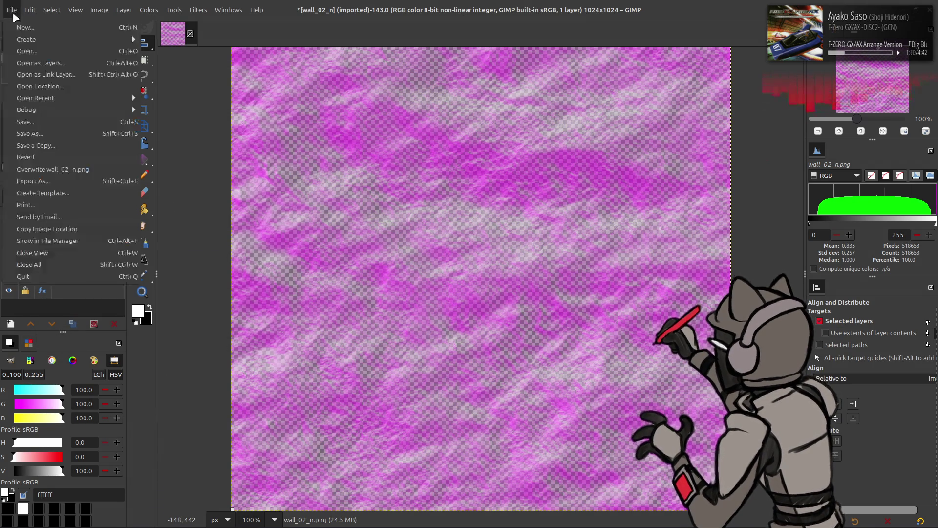
left_click(49, 181)
- Export the texture over wall_02_n.dds using BC3 / DXT5 compression and Mitchell mipmap filtering
left_click(366, 152)
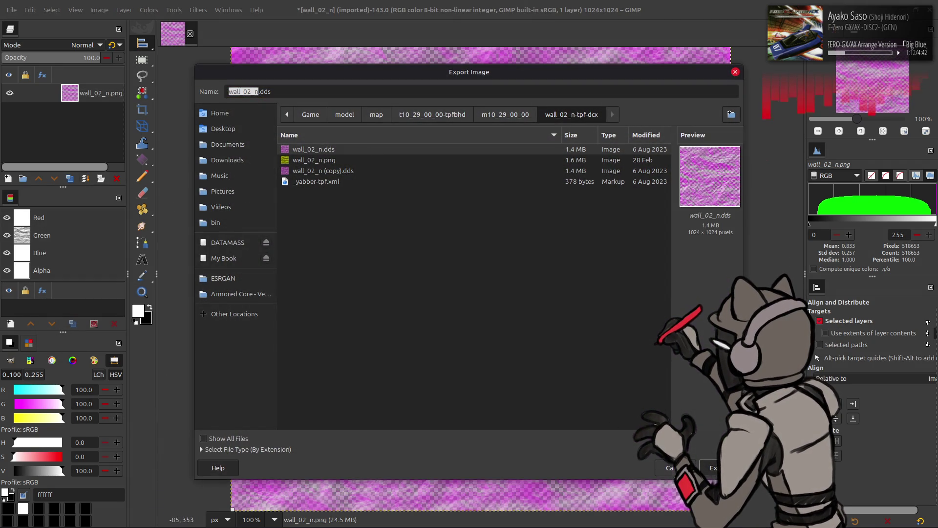
left_click(713, 468)
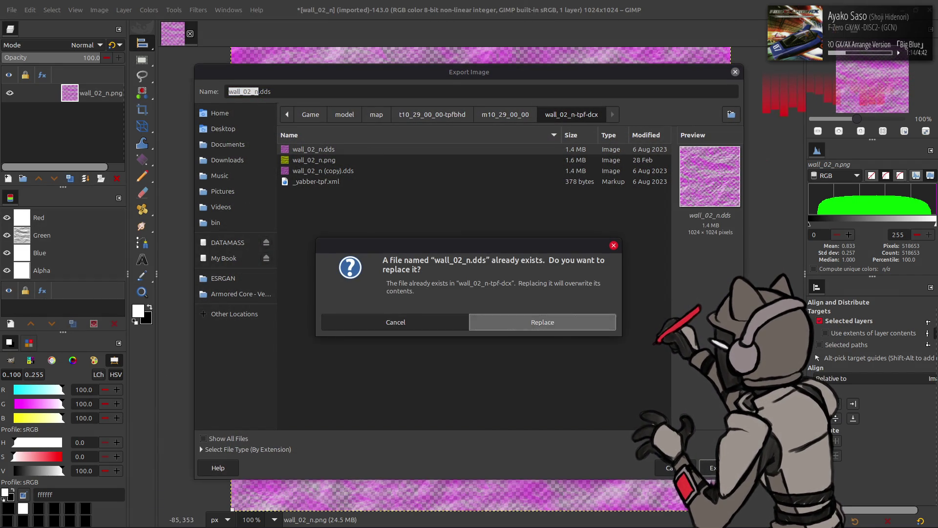
left_click(548, 318)
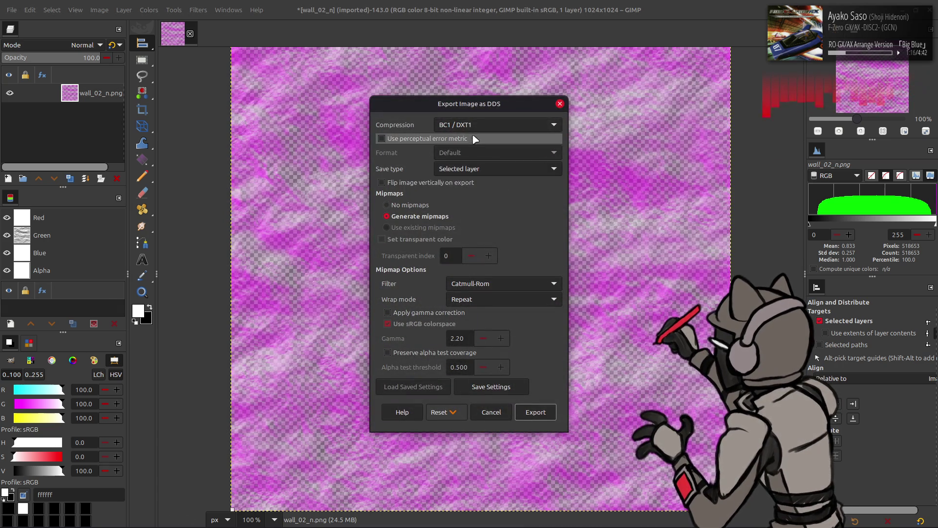
left_click(477, 126)
left_click(478, 155)
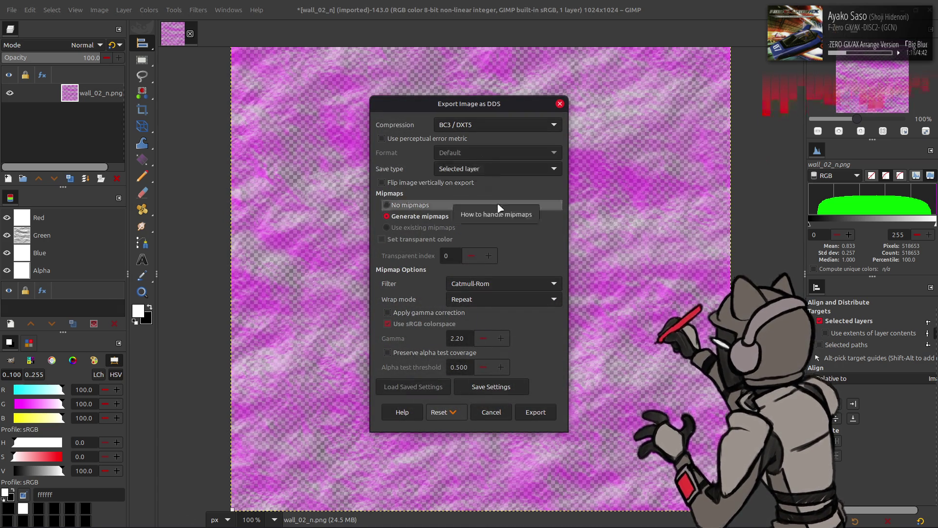
scroll(509, 282, "up", 1)
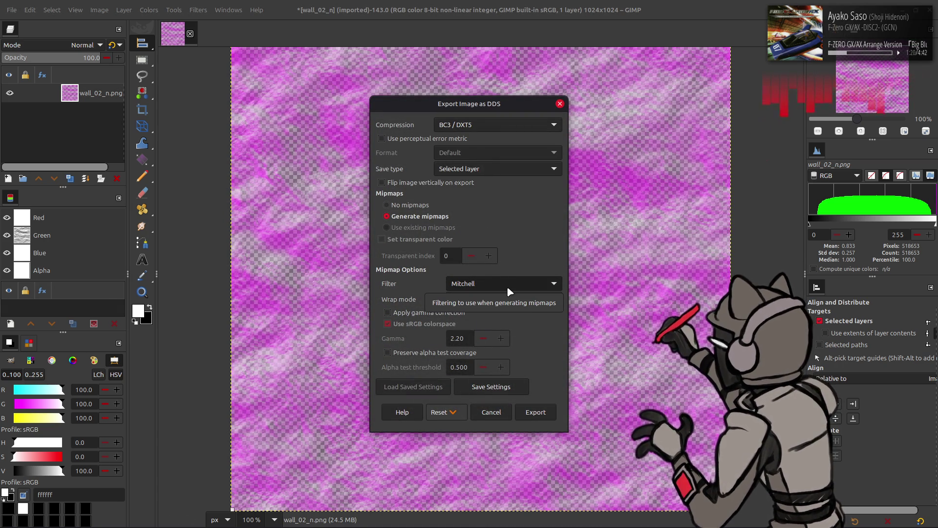
left_click(536, 412)
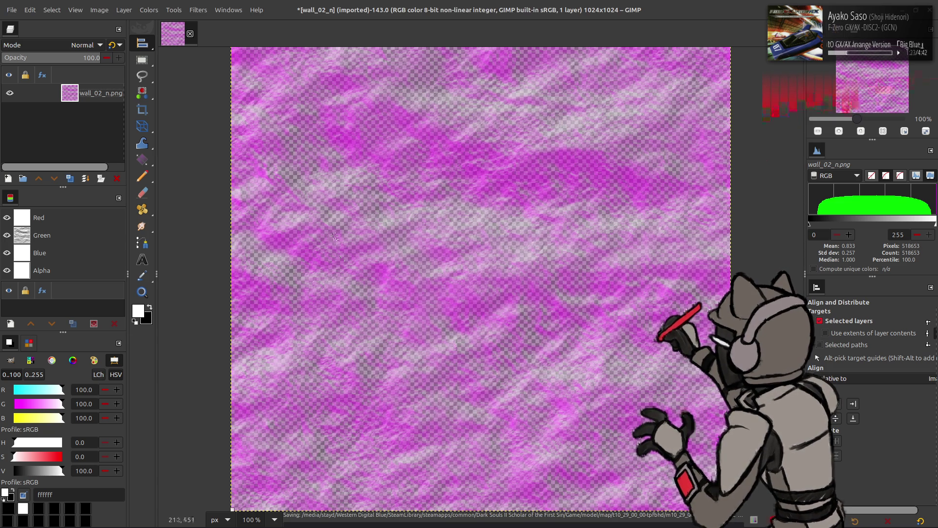
- Close the image in GIMP, discarding the unsaved changes
left_click(190, 33)
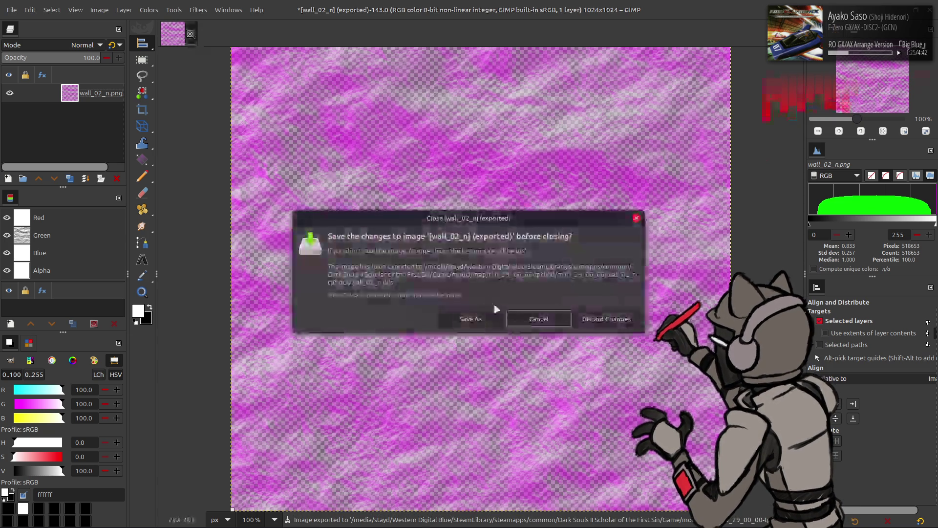
left_click(539, 319)
key("alt+Tab")
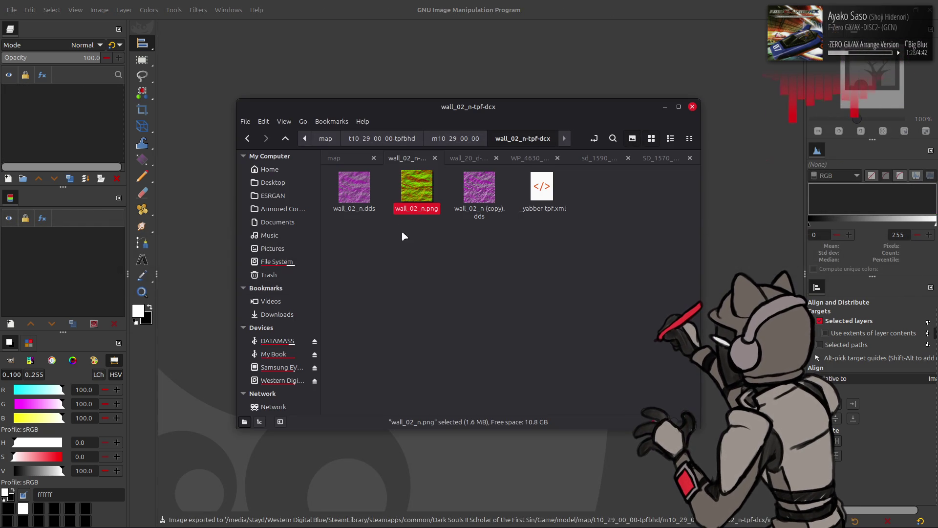
- Repack the wall_02_n-tpf-dcx folder in m10_29_00_00 with Yabber, then return to Blender
key("alt+Left")
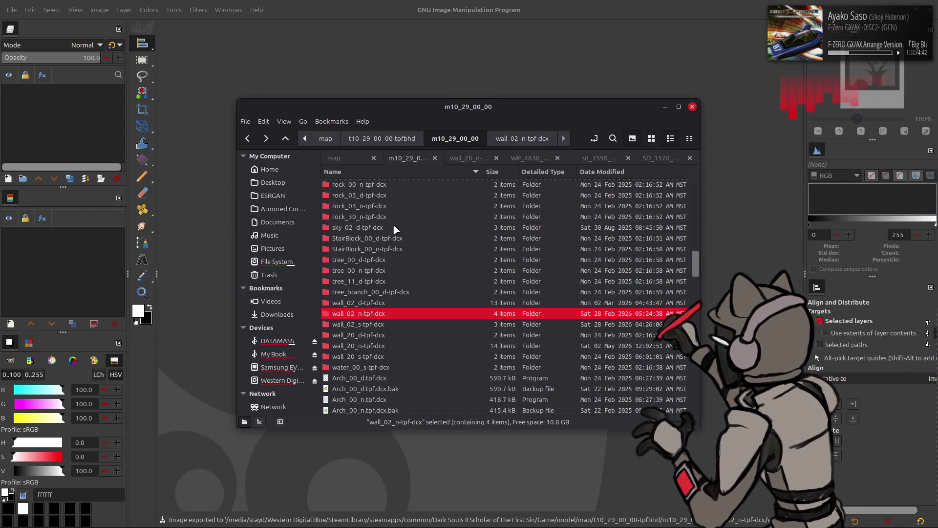
right_click(377, 318)
mouse_move(437, 98)
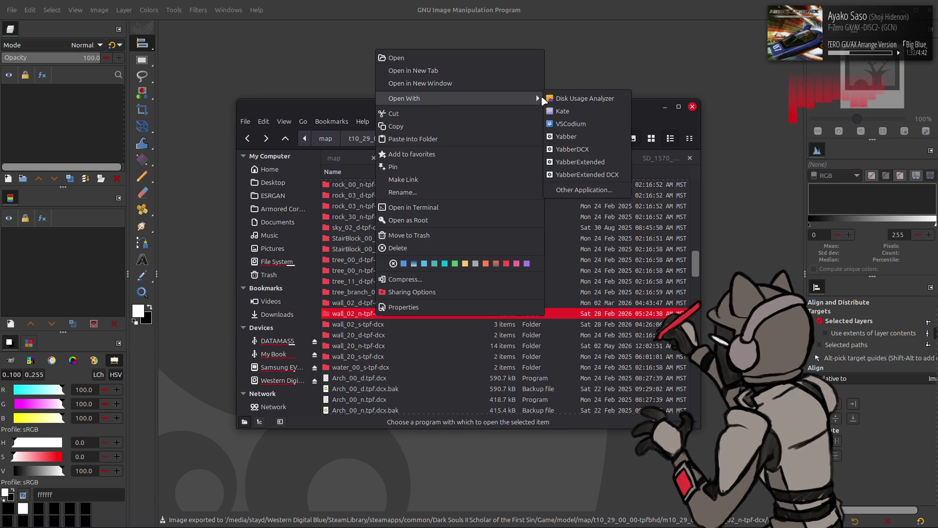
left_click(586, 138)
key("alt+Tab")
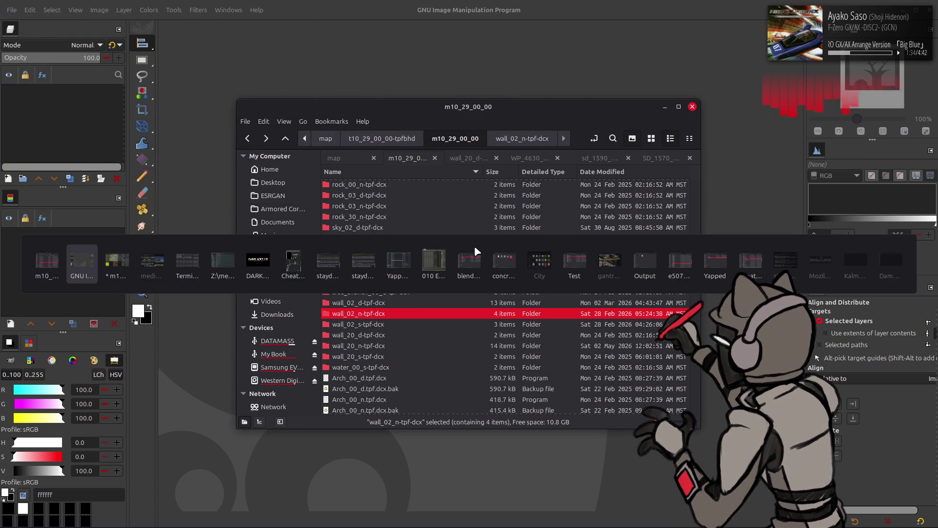
scroll(469, 247, "down", 10)
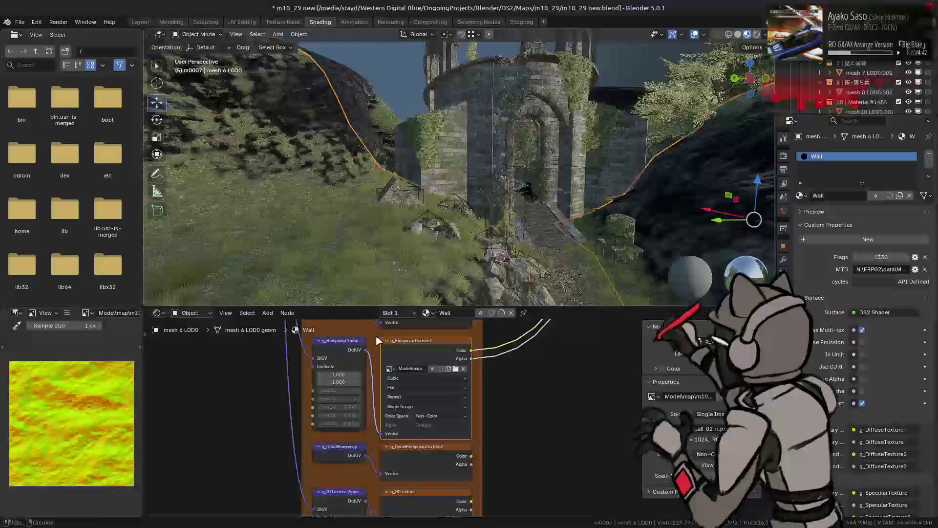
- Replace the Wall material's image with the re-exported wall_02_n.dds and orbit to inspect the walls
left_click(69, 315)
mouse_move(97, 332)
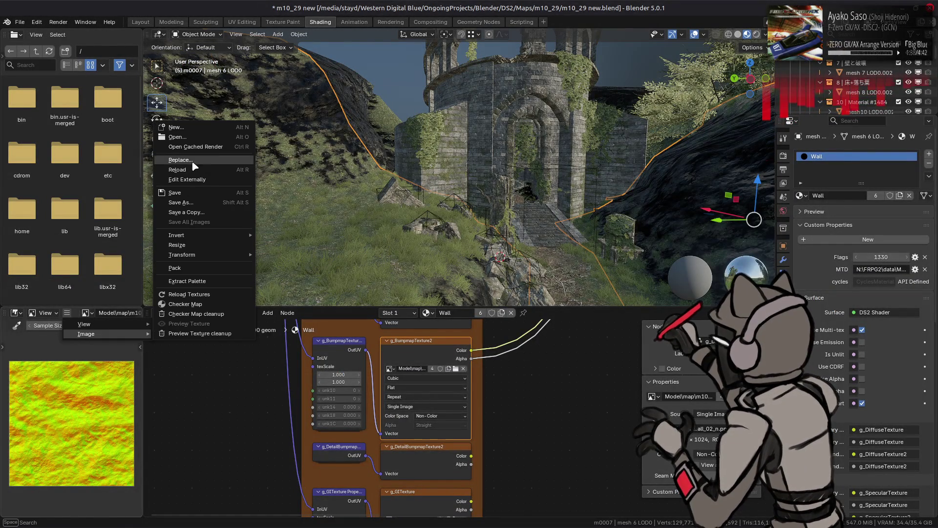
left_click(194, 165)
double_click(372, 133)
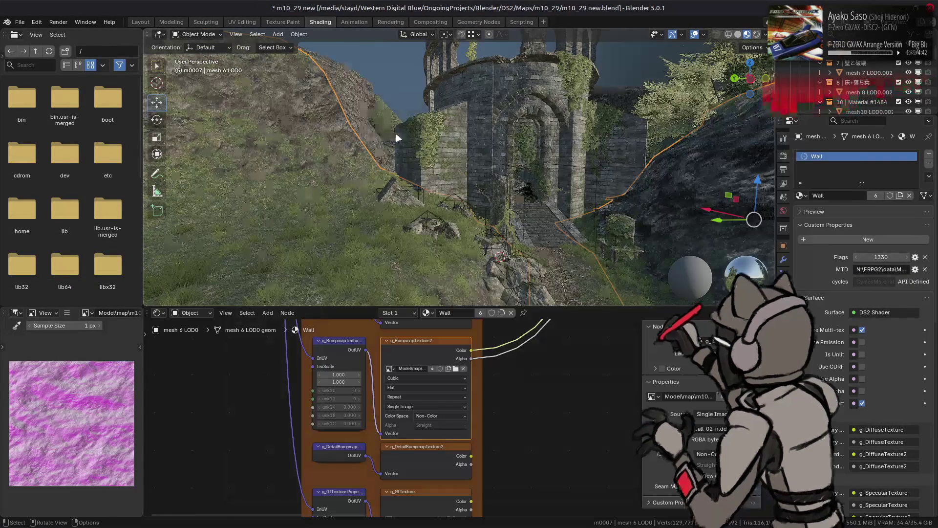
middle_click_drag(423, 163, 494, 172)
middle_click_drag(509, 129, 503, 192)
scroll(503, 192, "up", 5)
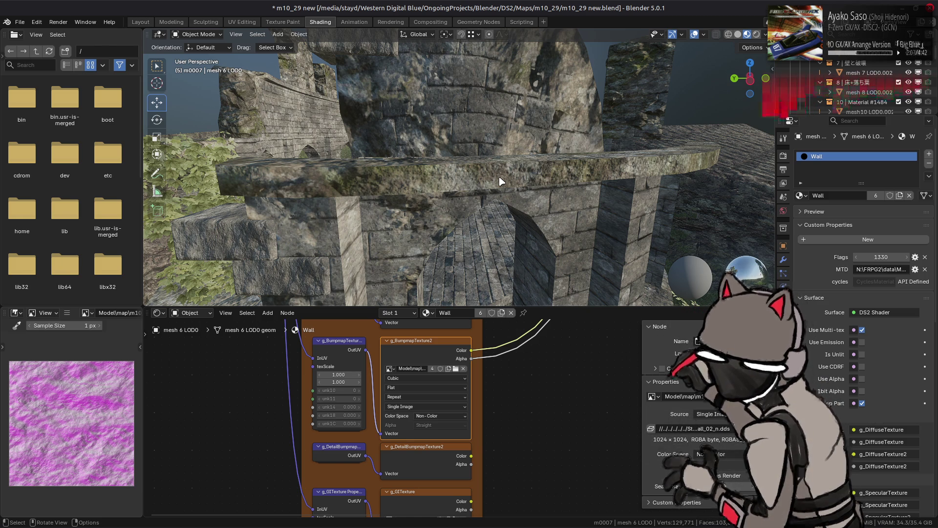
scroll(501, 182, "up", 8)
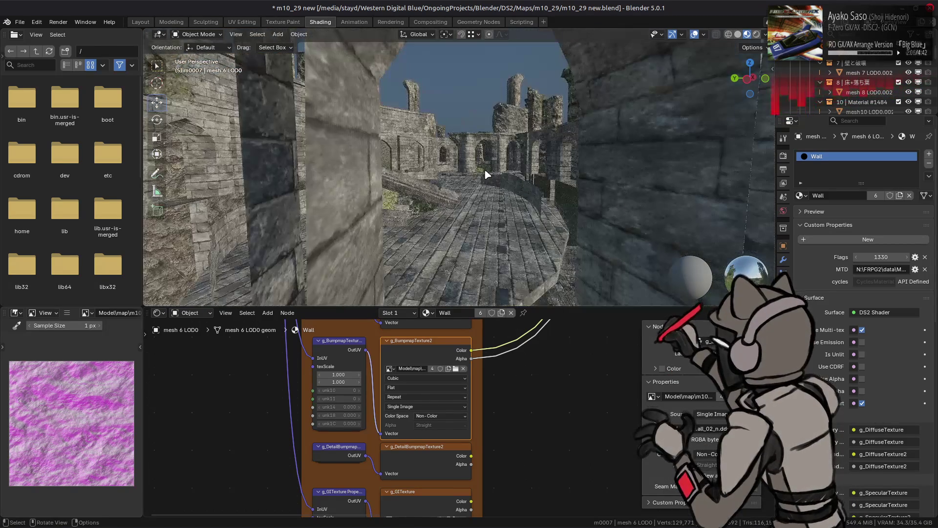
scroll(485, 172, "down", 5)
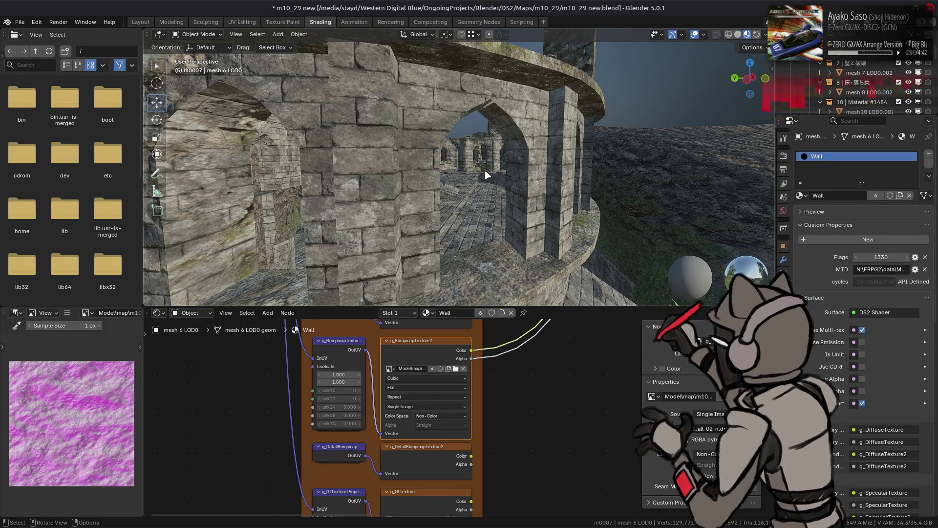
scroll(481, 179, "down", 6)
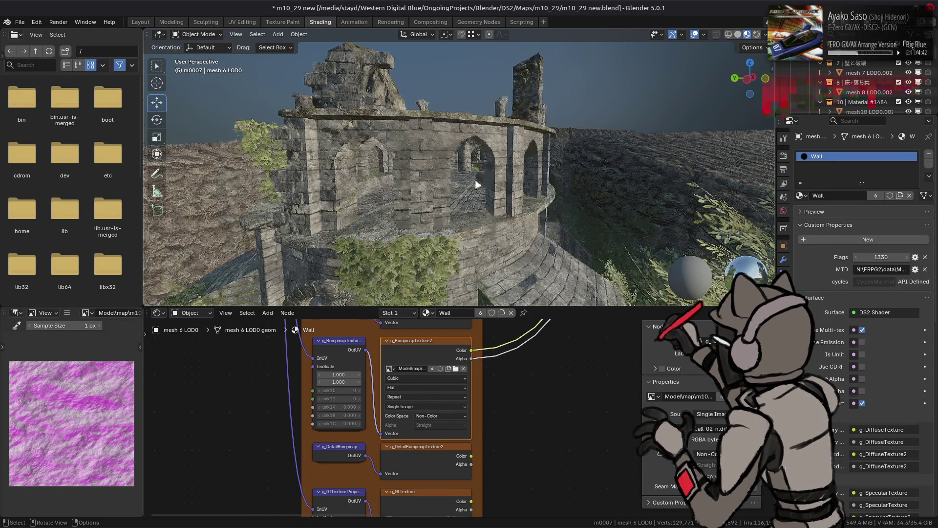
scroll(502, 169, "up", 4)
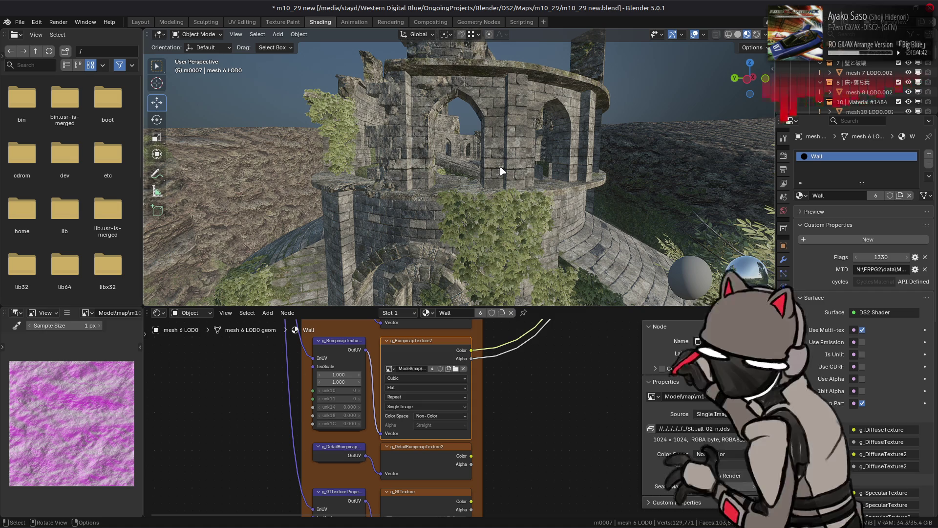
mouse_move(573, 526)
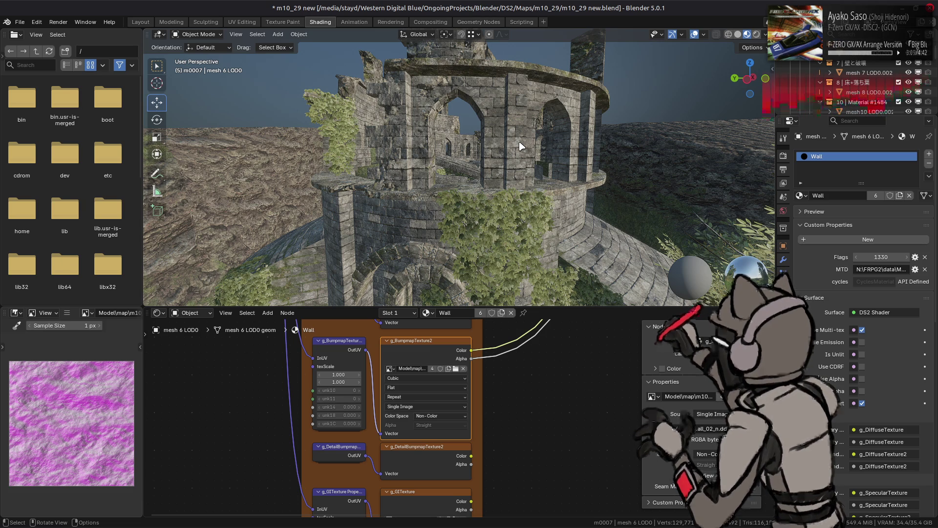
left_click(141, 22)
- Look down into the walled stone-floor enclosure and frame the selected wall mesh
scroll(354, 155, "up", 2)
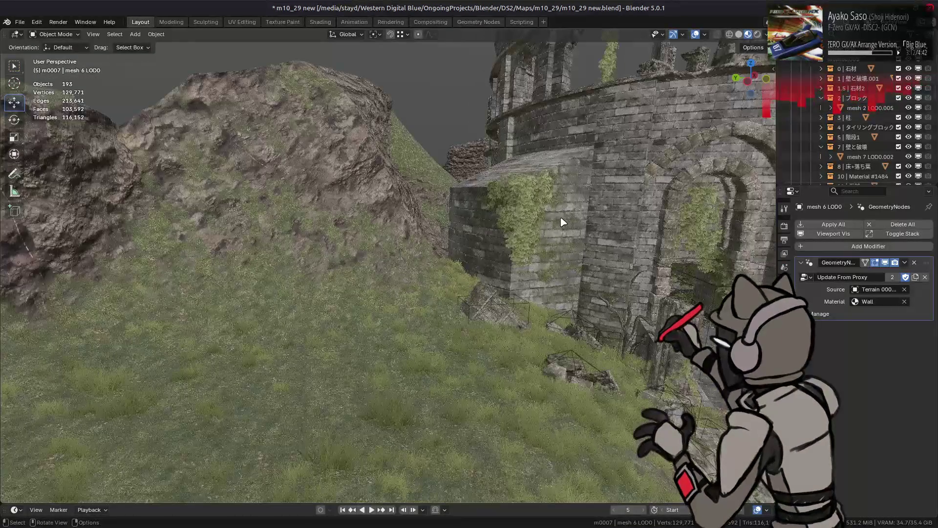
scroll(477, 218, "up", 4)
scroll(422, 233, "up", 3)
middle_click_drag(513, 220, 373, 229)
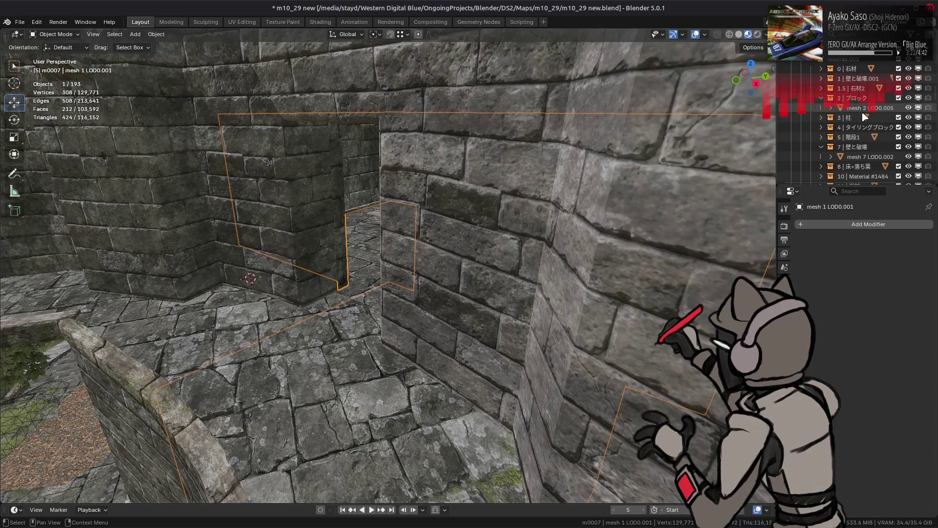
key("KP_Decimal")
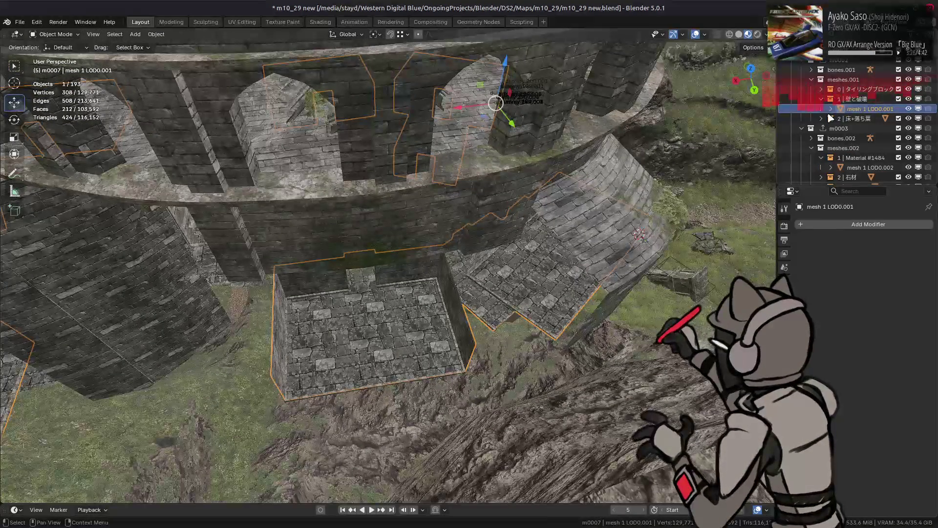
- Select floor meshes mesh 0 and mesh 2 LOD0.001 and frame them at a level view of the arch
key("KP_Add")
left_click(852, 99)
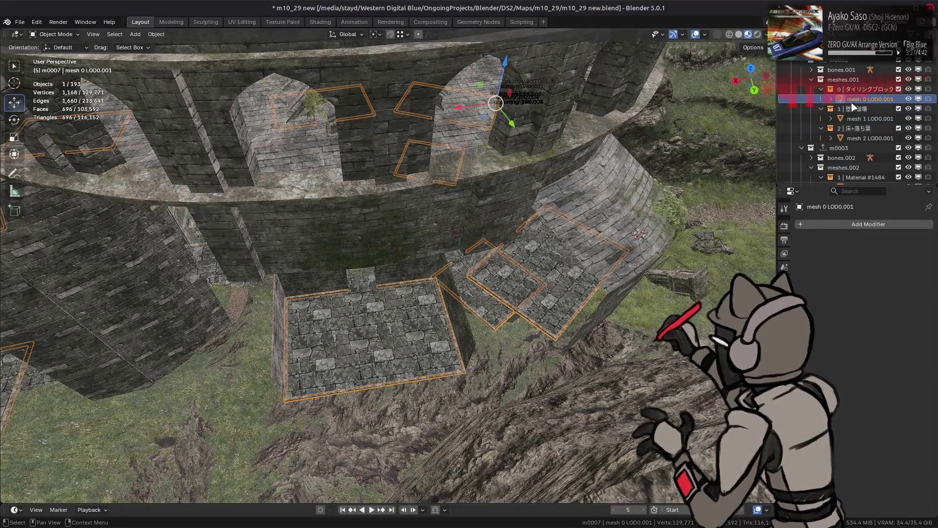
left_click(870, 138)
key("KP_Decimal")
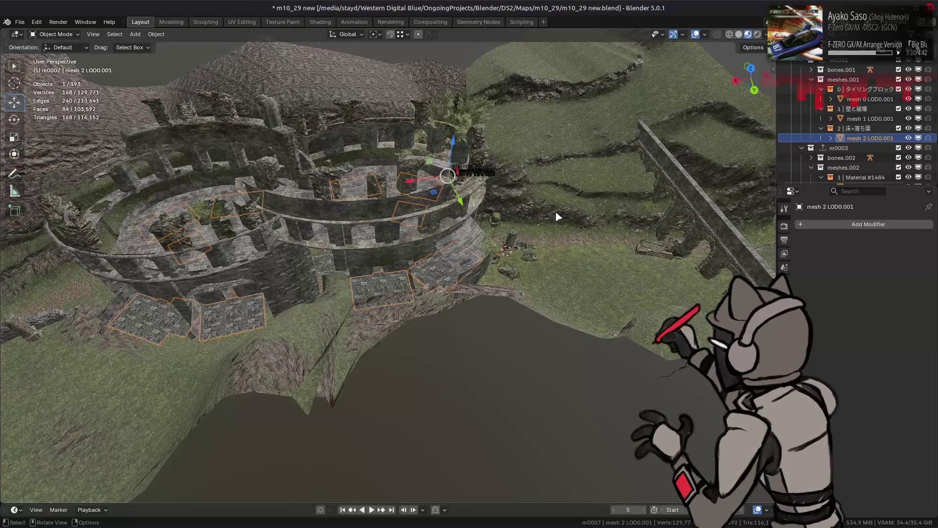
scroll(559, 216, "up", 1)
scroll(558, 216, "up", 1)
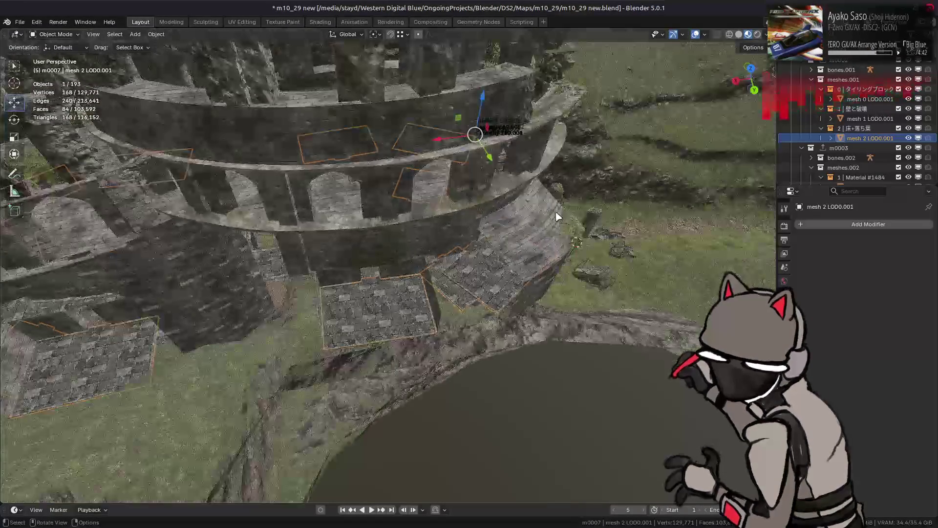
scroll(505, 247, "up", 3)
mouse_move(506, 247)
middle_mouse_down()
mouse_move(446, 205)
mouse_move(620, 266)
mouse_move(565, 246)
mouse_move(605, 264)
mouse_move(497, 287)
mouse_move(487, 277)
middle_mouse_up()
scroll(552, 249, "up", 3)
scroll(604, 261, "up", 4)
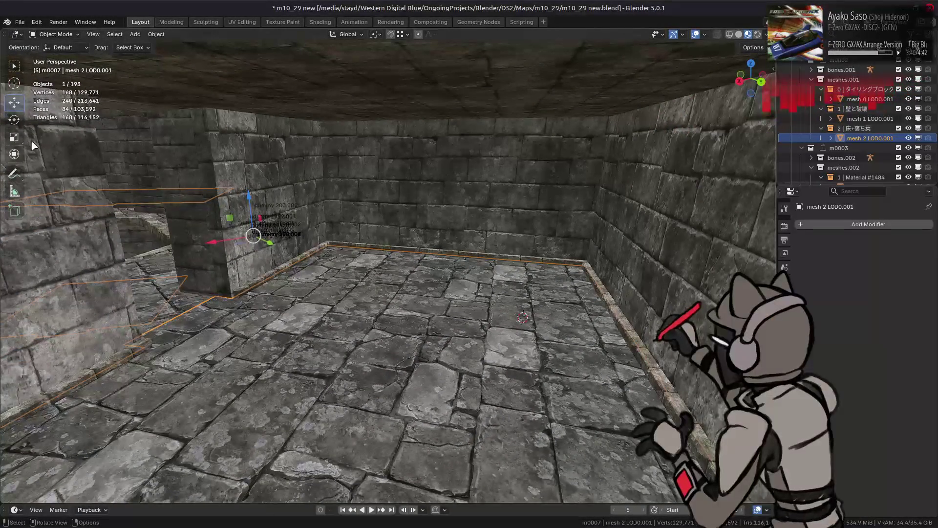
- Select the wall mesh mesh 1 LOD0.001 and isolate it in Local View
left_click(861, 99, "shift")
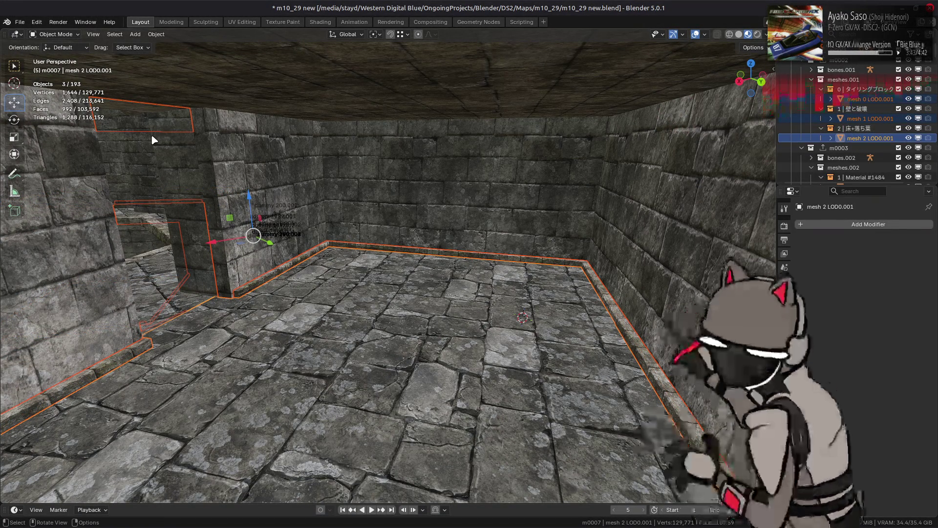
left_click(872, 99)
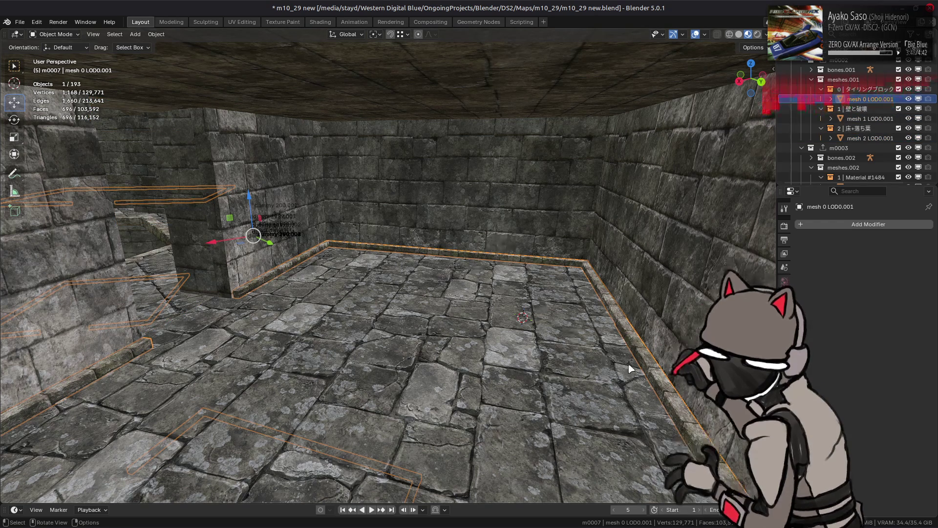
middle_click_drag(621, 315, 542, 315)
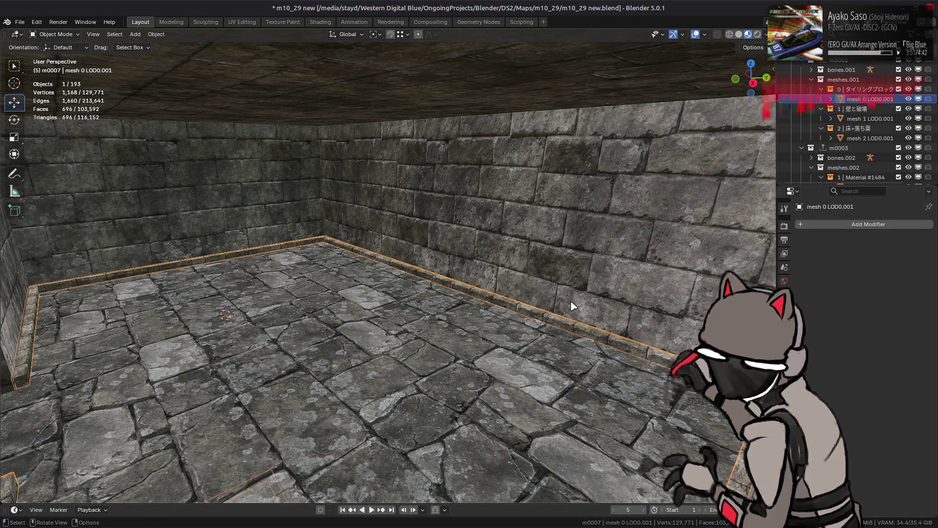
left_click(513, 231)
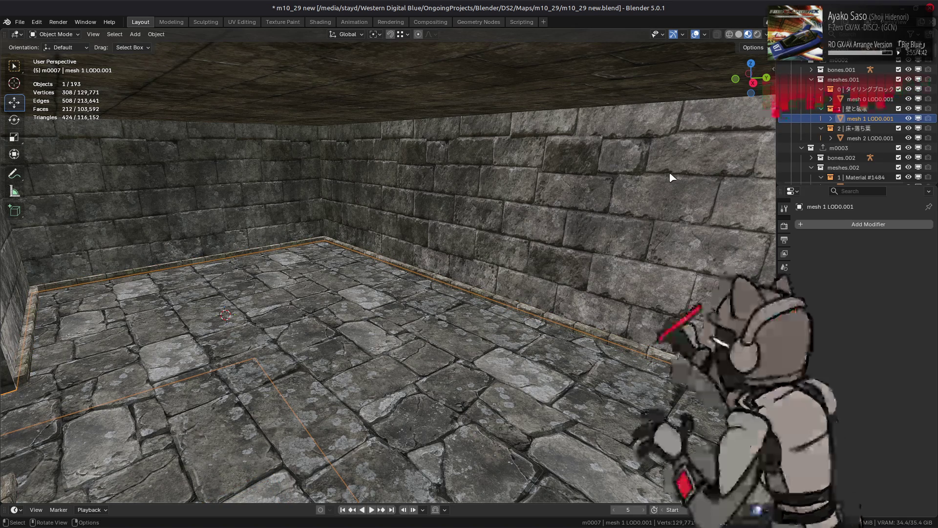
key("KP_Divide")
scroll(614, 205, "up", 3)
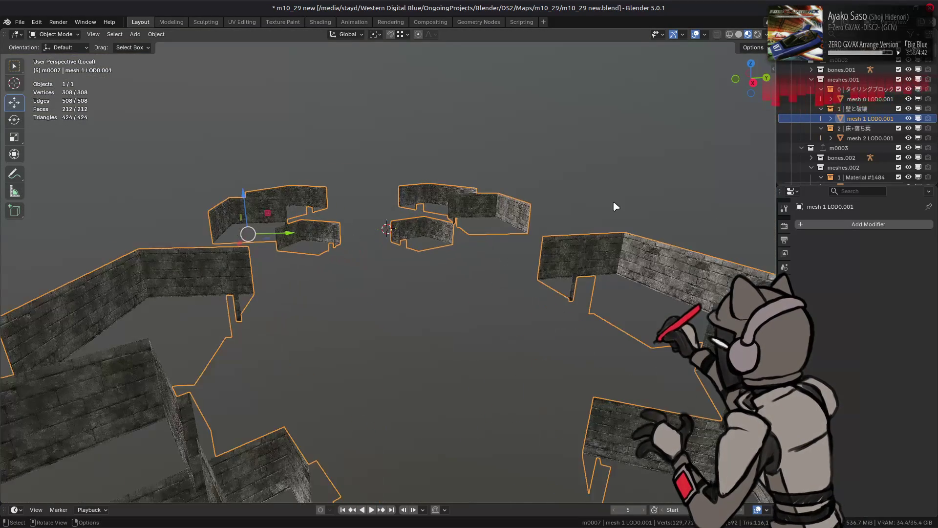
- Inspect the isolated wall mesh in Edit Mode, then leave Local View to show the full level
key("Tab")
mouse_move(477, 248)
middle_mouse_down()
mouse_move(567, 242)
mouse_move(519, 262)
mouse_move(464, 203)
mouse_move(525, 248)
mouse_move(456, 252)
mouse_move(435, 263)
mouse_move(512, 262)
mouse_move(528, 251)
mouse_move(325, 262)
mouse_move(523, 258)
mouse_move(424, 250)
mouse_move(530, 259)
mouse_move(495, 238)
middle_mouse_up()
key("Tab")
key("KP_Divide")
scroll(509, 256, "up", 5)
- Re-examine the wall mesh geometry in Edit Mode from lower angles, then return to Object Mode
key("Tab")
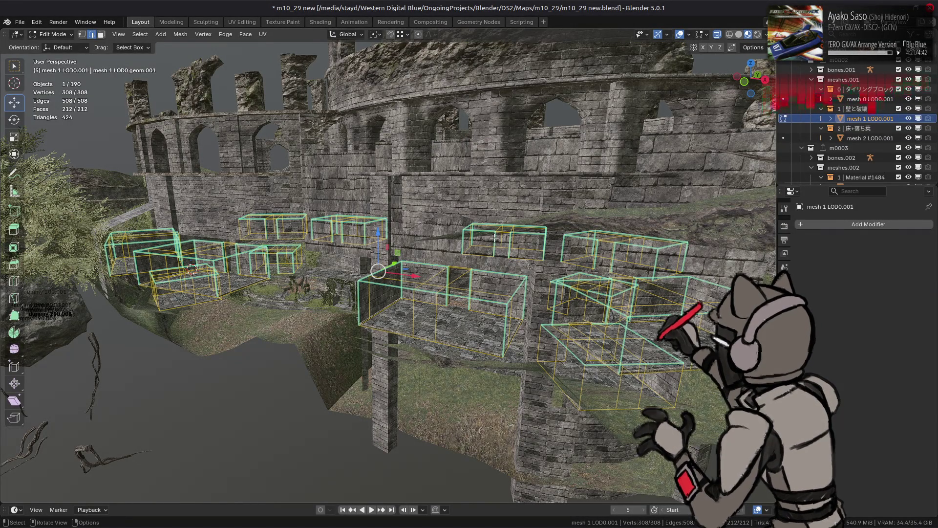
middle_click_drag(494, 238, 534, 243)
scroll(488, 239, "up", 5)
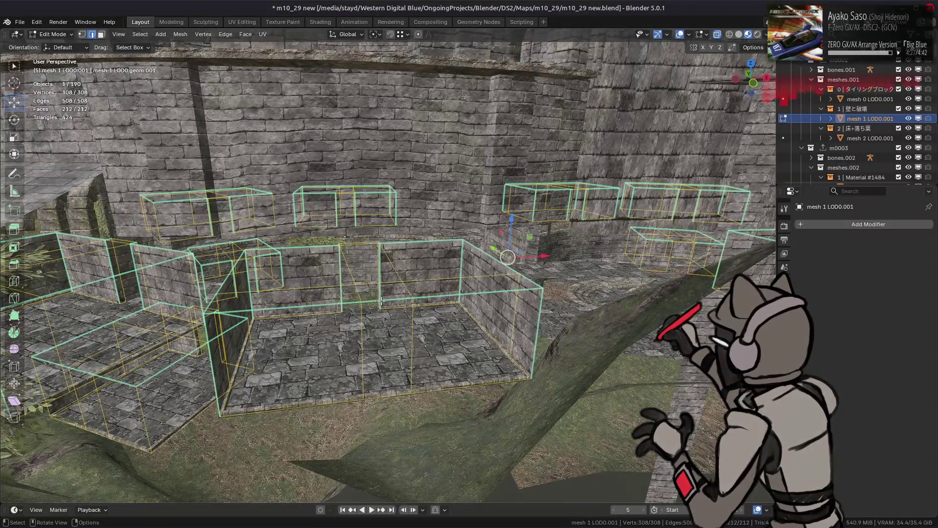
middle_click_drag(381, 301, 518, 294)
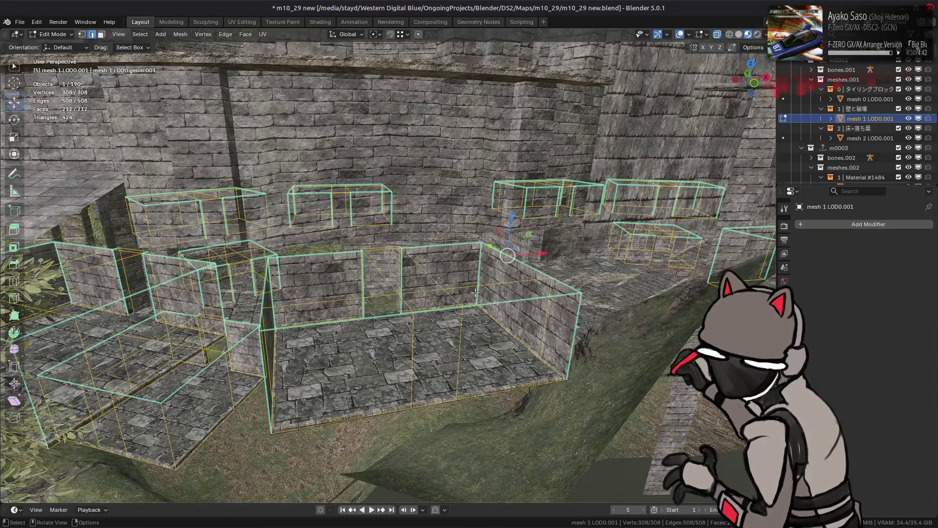
scroll(475, 292, "up", 5)
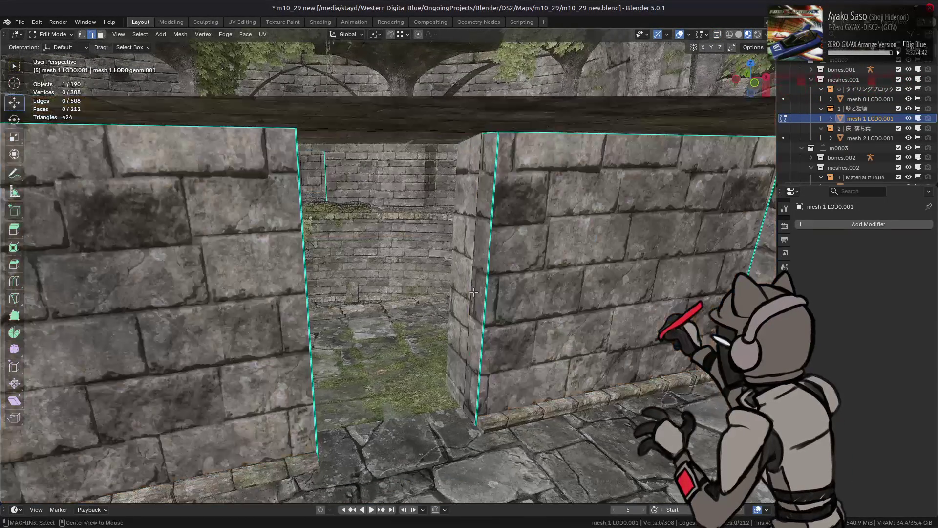
key("Tab")
scroll(479, 296, "down", 5)
mouse_move(364, 293)
middle_mouse_down()
mouse_move(342, 289)
mouse_move(390, 281)
mouse_move(404, 309)
mouse_move(402, 278)
mouse_move(415, 284)
middle_mouse_up()
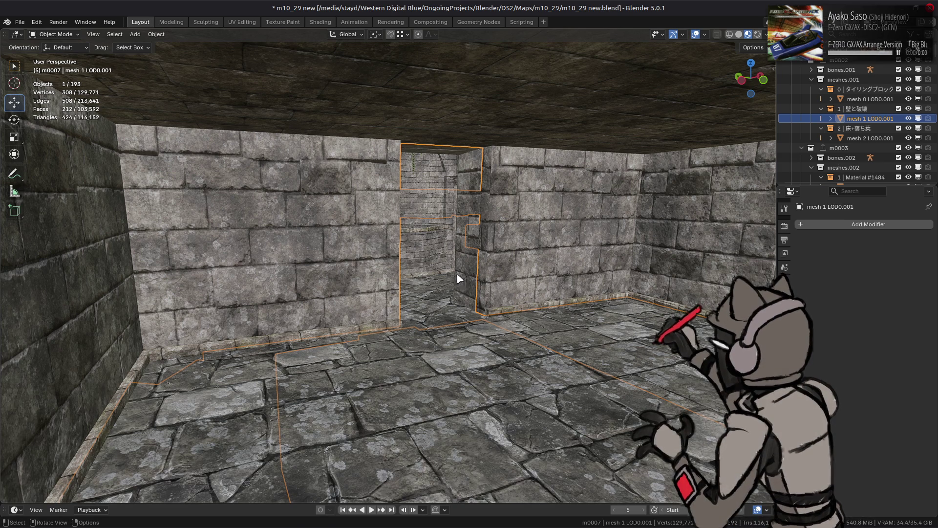
- Select all of the wall mesh's vertices in Edit Mode, return to Object Mode, and save m10_29 new.blend
mouse_move(335, 251)
middle_mouse_down()
mouse_move(285, 267)
mouse_move(383, 256)
mouse_move(528, 268)
mouse_move(395, 297)
mouse_move(545, 272)
mouse_move(390, 325)
mouse_move(419, 295)
middle_mouse_up()
scroll(419, 293, "up", 3)
mouse_move(517, 274)
middle_mouse_down()
mouse_move(369, 299)
mouse_move(443, 285)
middle_mouse_up()
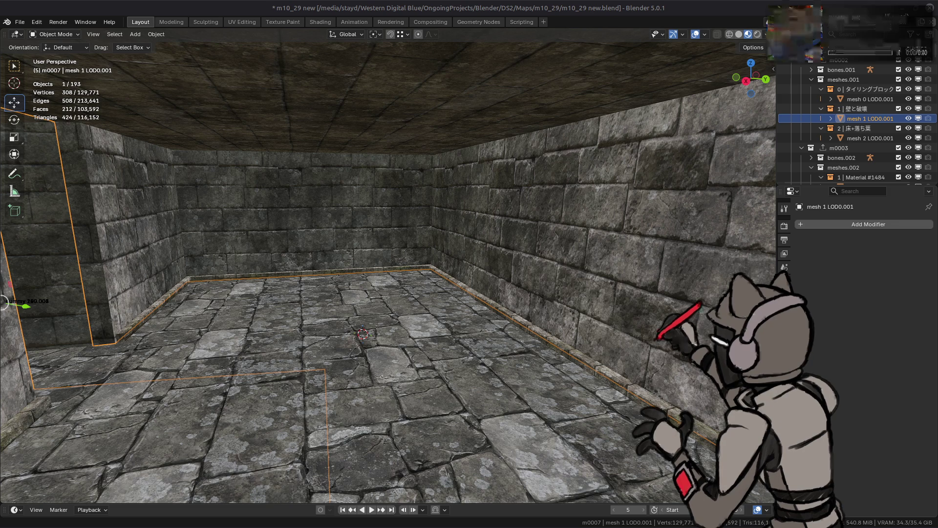
mouse_move(562, 185)
middle_mouse_down()
mouse_move(513, 224)
mouse_move(424, 245)
mouse_move(536, 319)
mouse_move(438, 319)
mouse_move(483, 319)
middle_mouse_up()
key("Tab")
key("a")
scroll(489, 319, "down", 4)
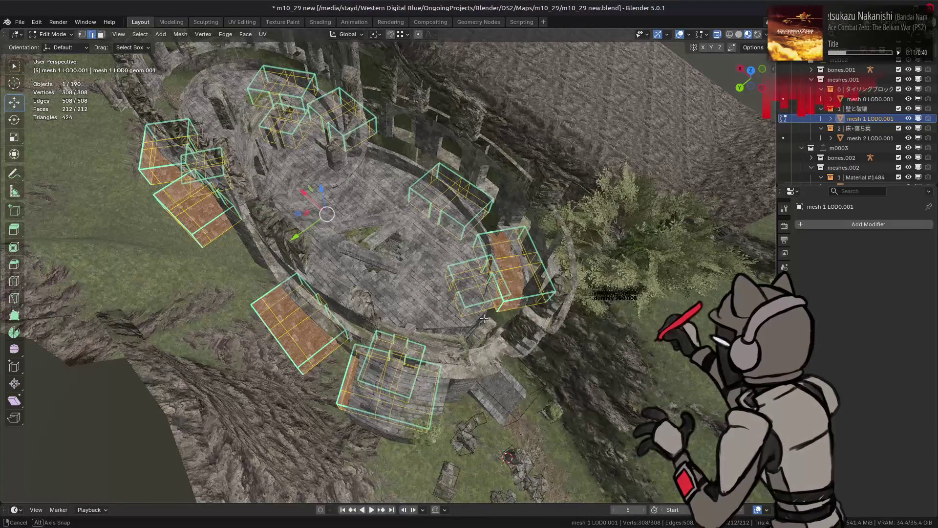
middle_click_drag(484, 319, 447, 287)
key("Tab")
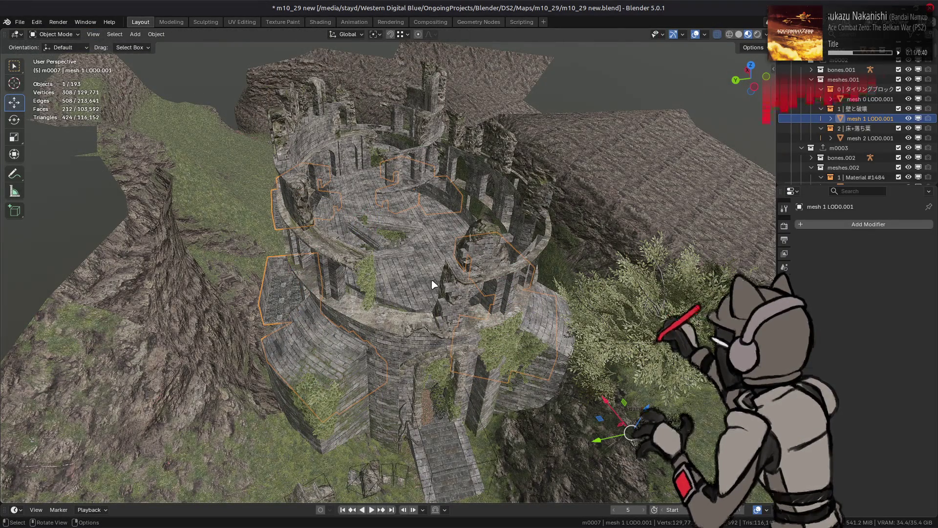
key("ctrl+s")
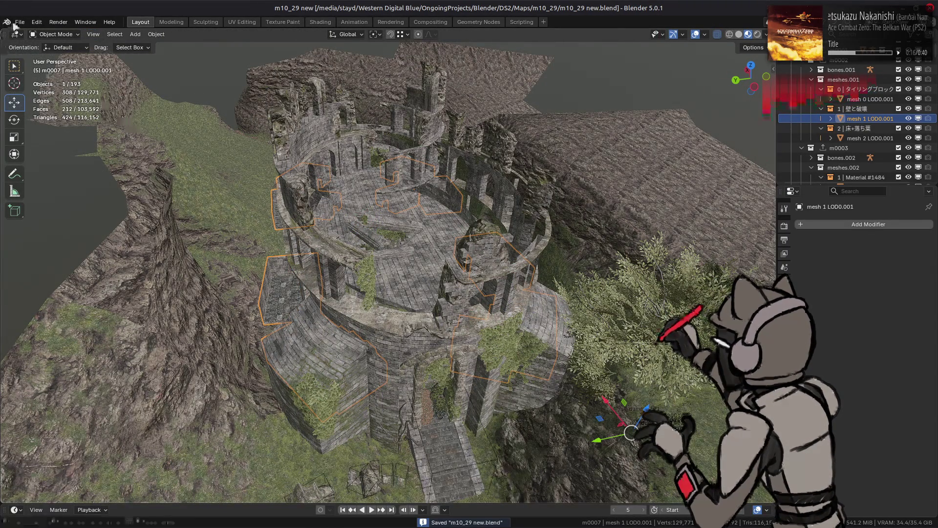
left_click(18, 23)
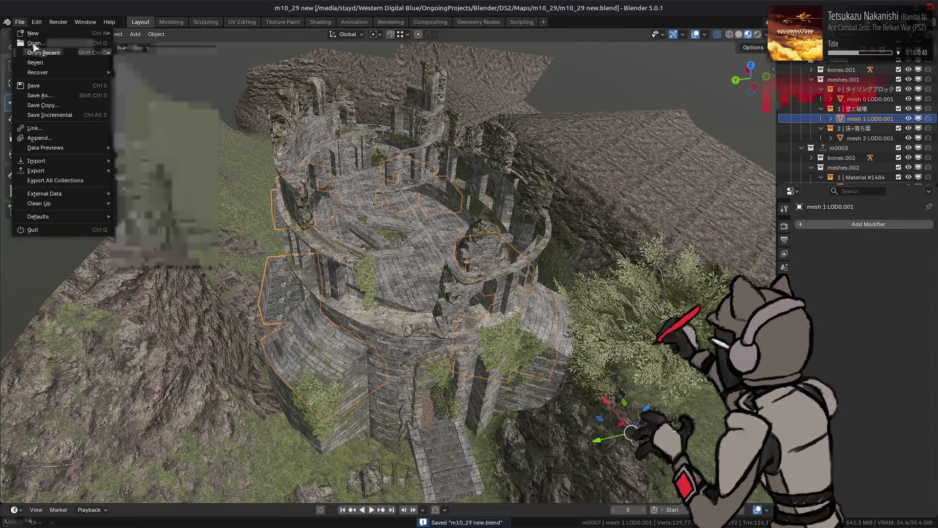
left_click(36, 43)
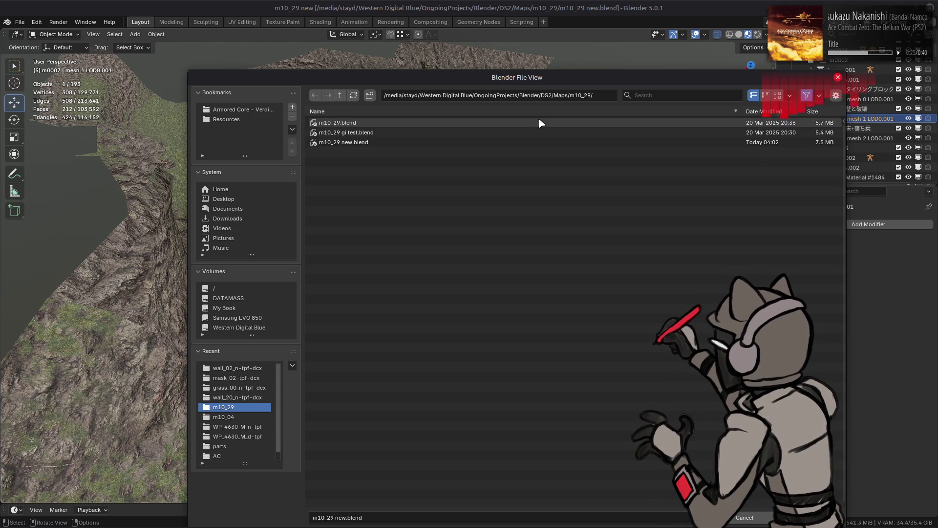
left_click(781, 95)
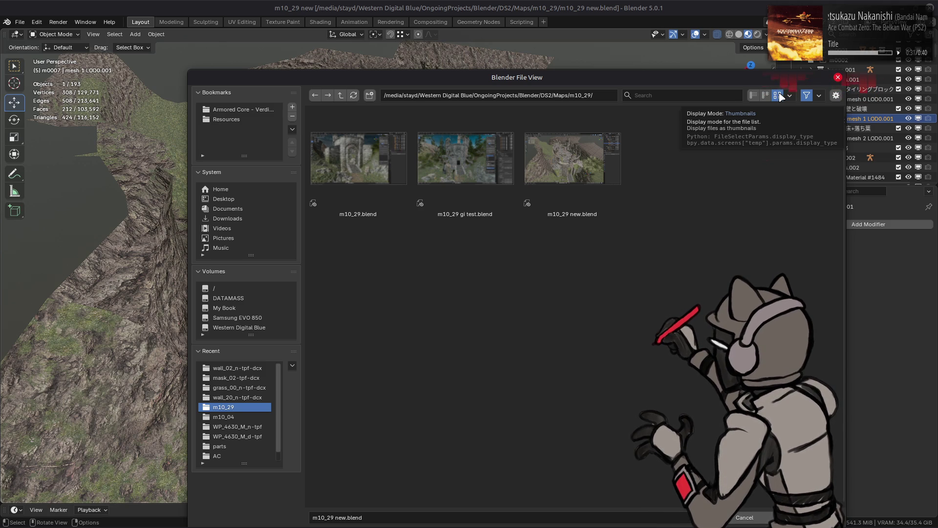
double_click(371, 175)
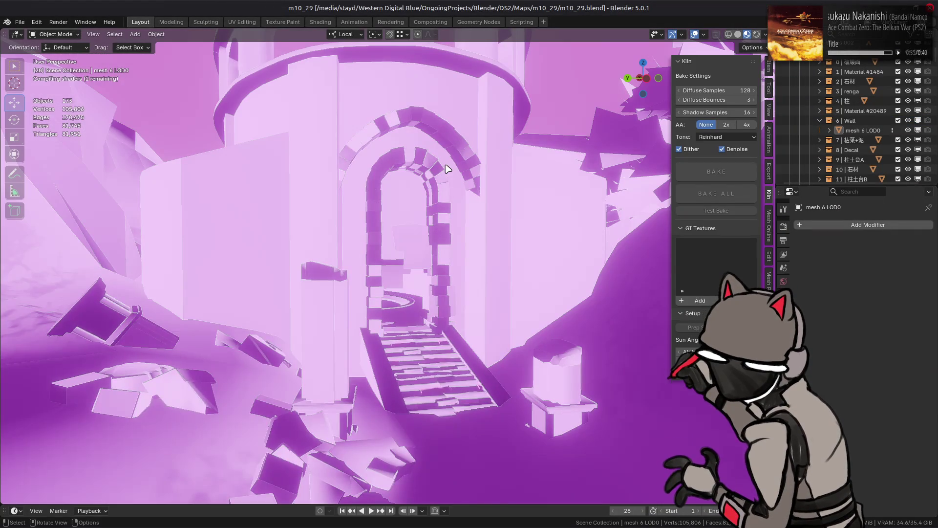
left_click(739, 35)
mouse_move(742, 39)
middle_mouse_down()
mouse_move(425, 224)
mouse_move(488, 278)
mouse_move(572, 378)
middle_mouse_up()
left_click(571, 377)
key("KP_Decimal")
key("Tab")
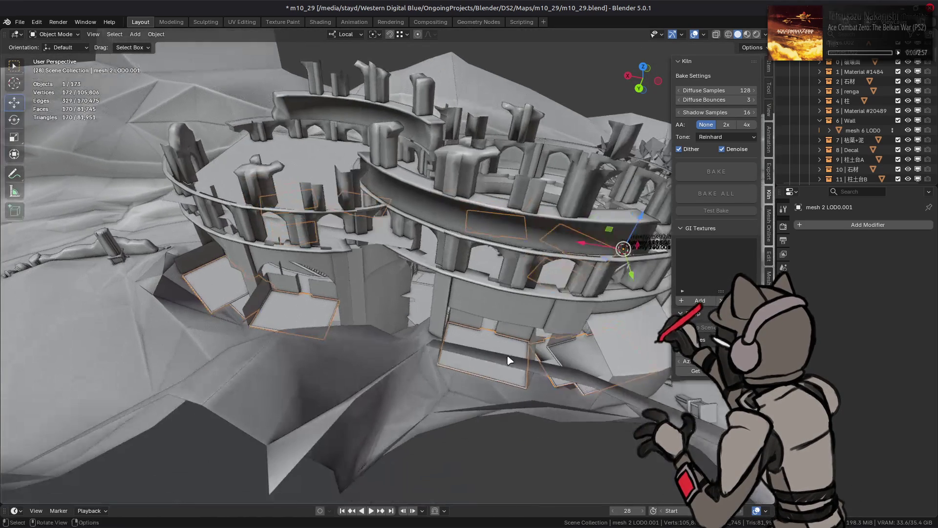
mouse_move(525, 331)
middle_mouse_down()
mouse_move(555, 333)
mouse_move(567, 312)
middle_mouse_up()
key("Tab")
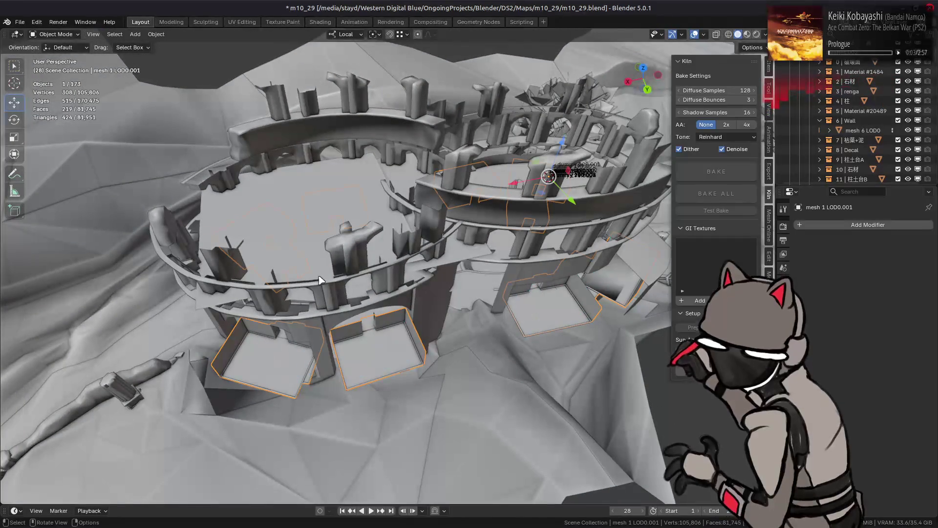
left_click(21, 22)
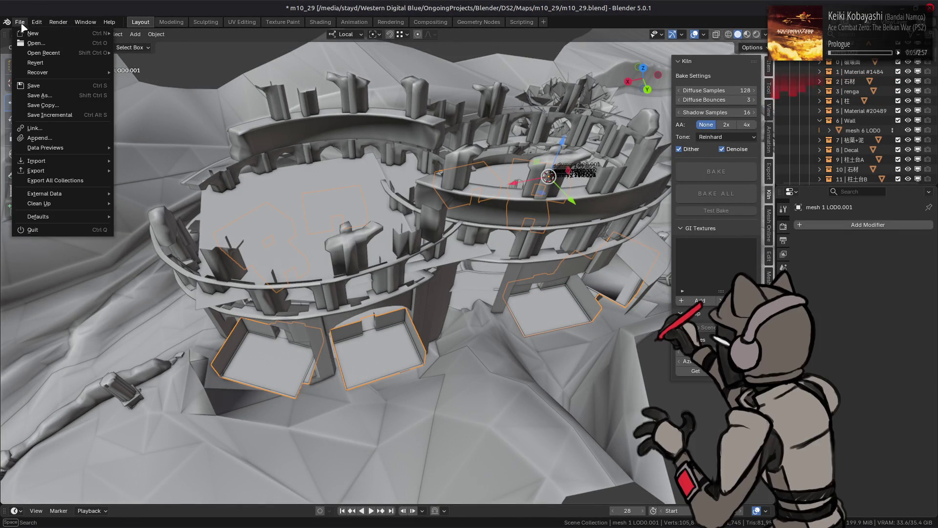
mouse_move(68, 55)
left_click(196, 63)
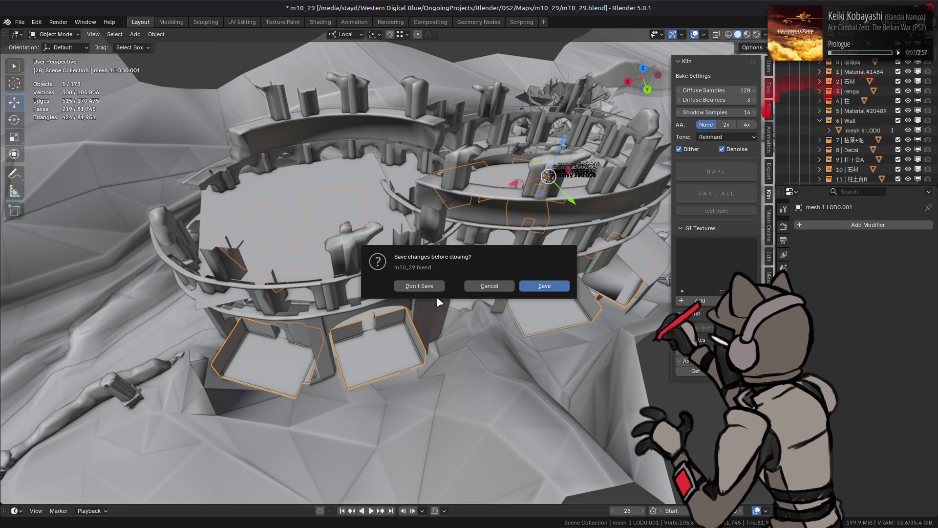
left_click(419, 286)
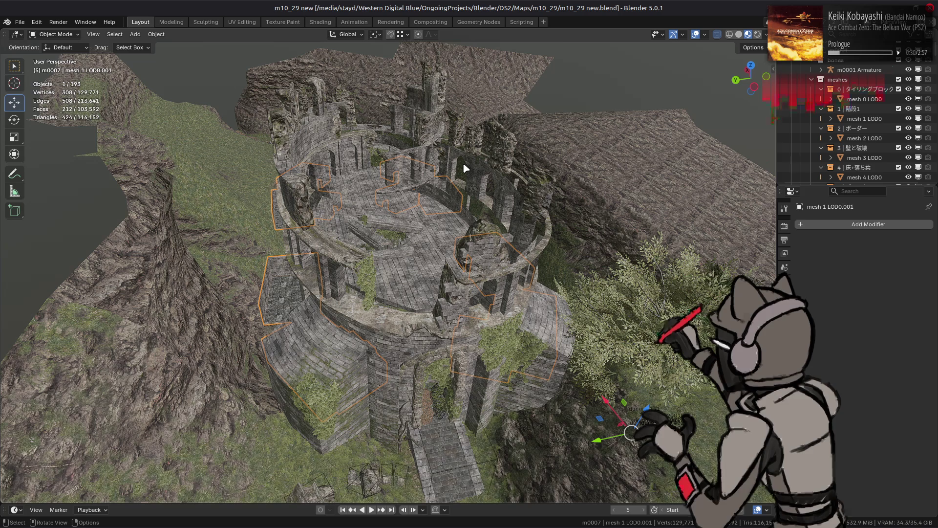
- Select the floor mesh mesh 0 LOD0.001 and inspect its stone floor faces in Edit Mode
scroll(452, 269, "up", 6)
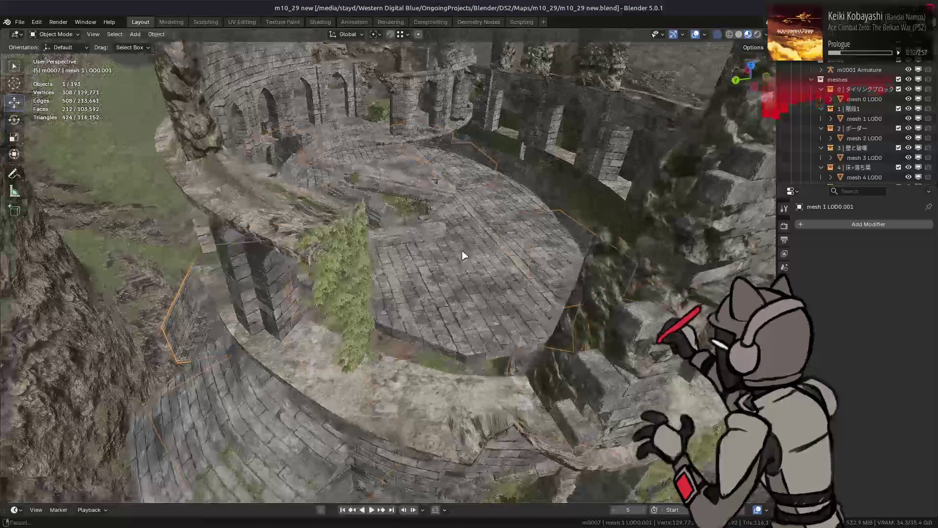
scroll(464, 255, "up", 1)
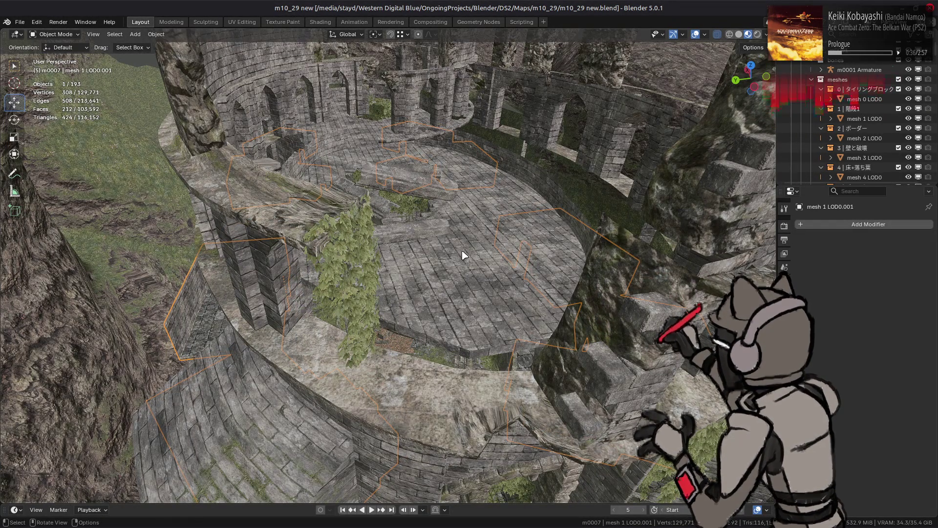
mouse_move(464, 255)
middle_mouse_down()
mouse_move(450, 251)
mouse_move(464, 225)
mouse_move(503, 225)
mouse_move(519, 243)
mouse_move(381, 295)
mouse_move(521, 280)
mouse_move(441, 256)
mouse_move(489, 234)
middle_mouse_up()
key("period")
left_click(871, 99)
key("Tab")
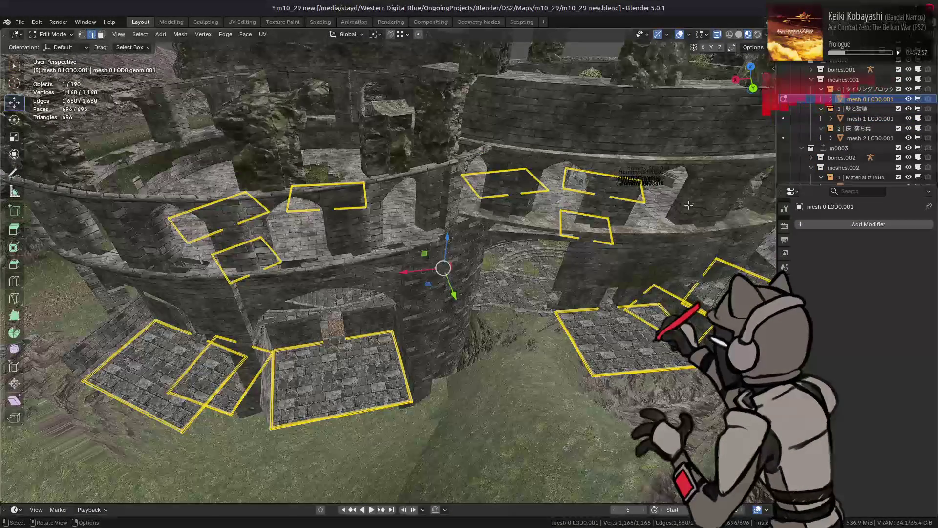
key("period")
scroll(515, 230, "up", 5)
mouse_move(516, 229)
middle_mouse_down()
mouse_move(427, 238)
mouse_move(503, 252)
mouse_move(485, 198)
middle_mouse_up()
key("Tab")
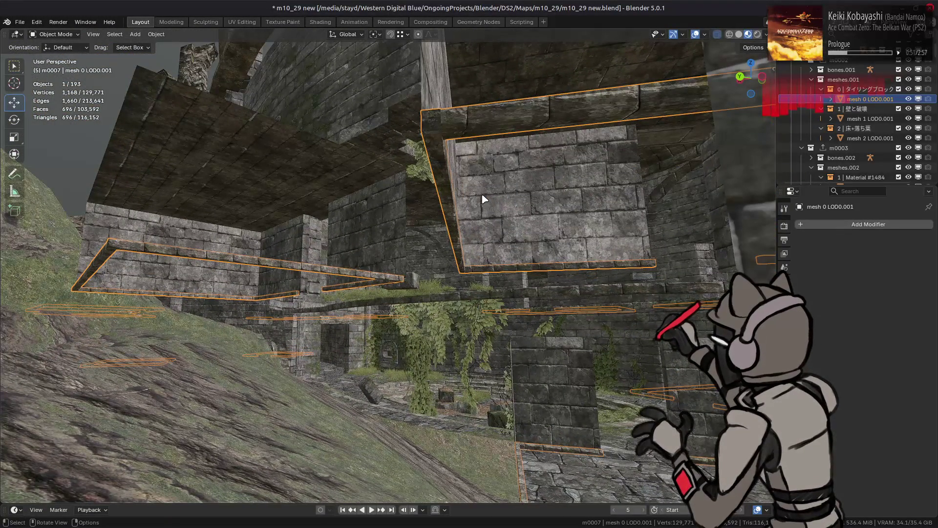
- Check the beam mesh in Edit Mode, then select mesh 2 LOD0.001 and start editing it
key("Tab")
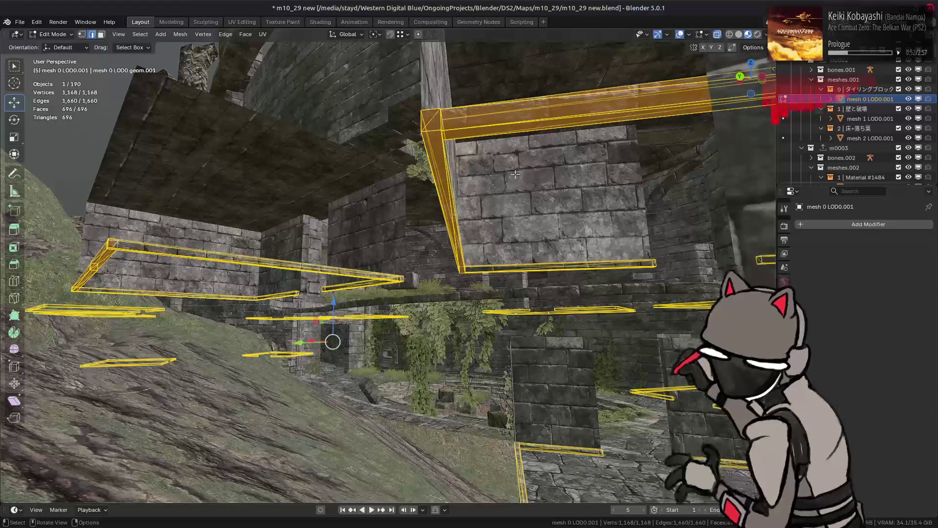
mouse_move(510, 181)
middle_mouse_down()
mouse_move(456, 251)
mouse_move(452, 369)
mouse_move(519, 280)
mouse_move(250, 324)
mouse_move(345, 292)
mouse_move(369, 305)
mouse_move(287, 295)
mouse_move(289, 305)
middle_mouse_up()
key("Tab")
left_click(461, 248)
left_click(869, 138)
key("Tab")
scroll(518, 280, "down", 5)
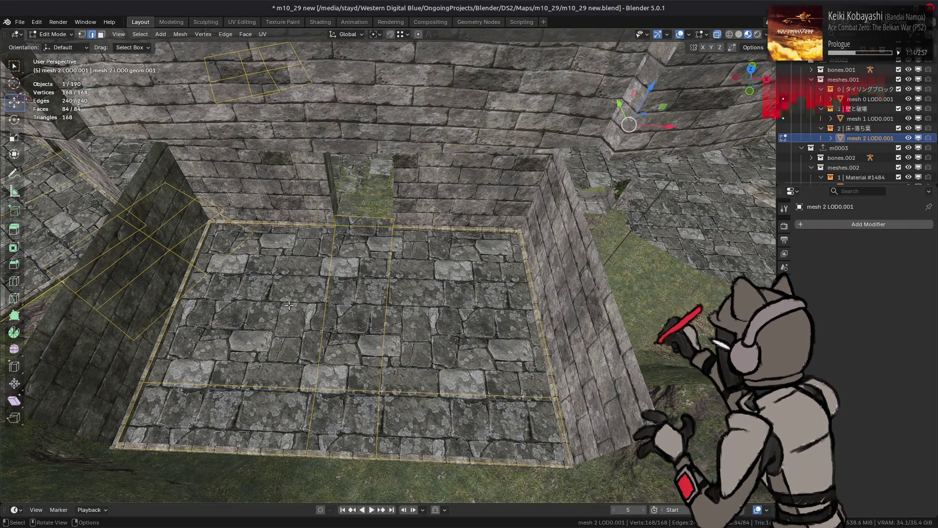
- Switch editing to the curved wall mesh 7 LOD0.002, select all its geometry, and exit Edit Mode
middle_click_drag(342, 284, 395, 238)
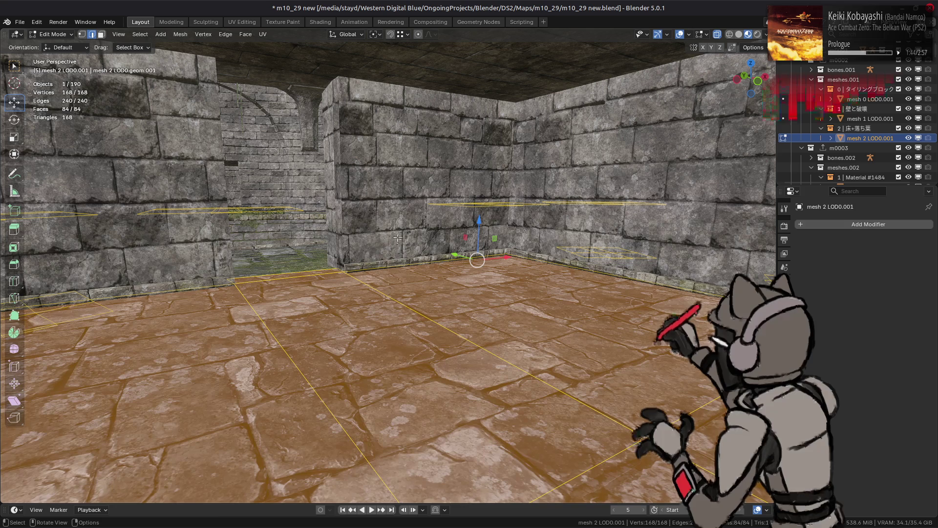
mouse_move(406, 235)
middle_mouse_down()
mouse_move(425, 267)
mouse_move(469, 254)
mouse_move(499, 212)
mouse_move(464, 225)
mouse_move(440, 202)
mouse_move(449, 199)
mouse_move(438, 212)
middle_mouse_up()
left_click(499, 212)
key("alt+q")
key("a")
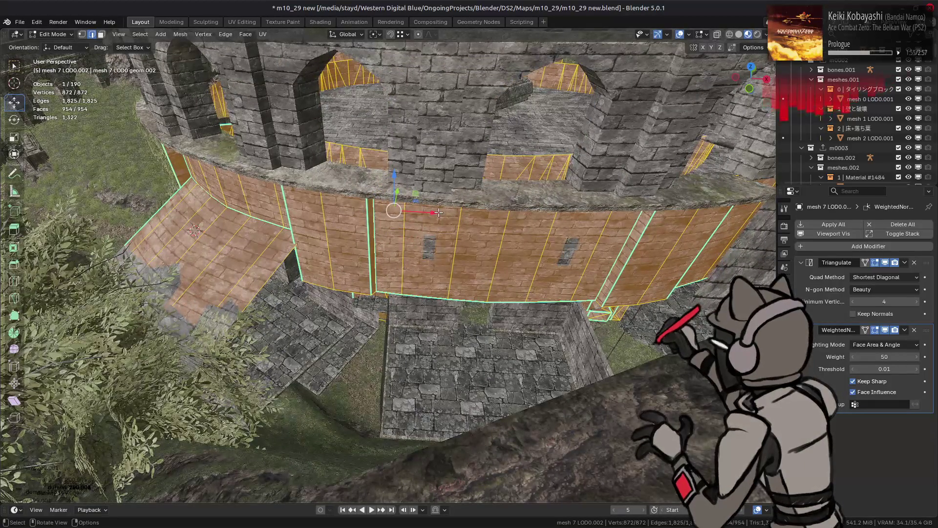
scroll(420, 203, "up", 2)
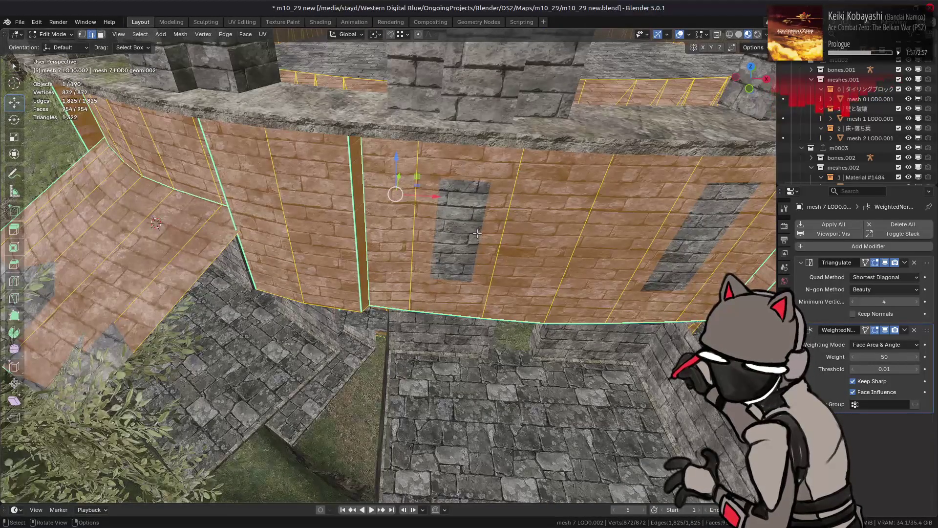
mouse_move(456, 223)
middle_mouse_down()
mouse_move(376, 220)
mouse_move(507, 232)
mouse_move(509, 199)
middle_mouse_up()
key("Tab")
- Look down over the curved rampart and toggle Edit Mode on the wall mesh
mouse_move(412, 250)
middle_mouse_down()
mouse_move(439, 280)
mouse_move(469, 274)
mouse_move(331, 287)
mouse_move(494, 251)
middle_mouse_up()
key("Tab")
key("Tab")
scroll(494, 249, "up", 5)
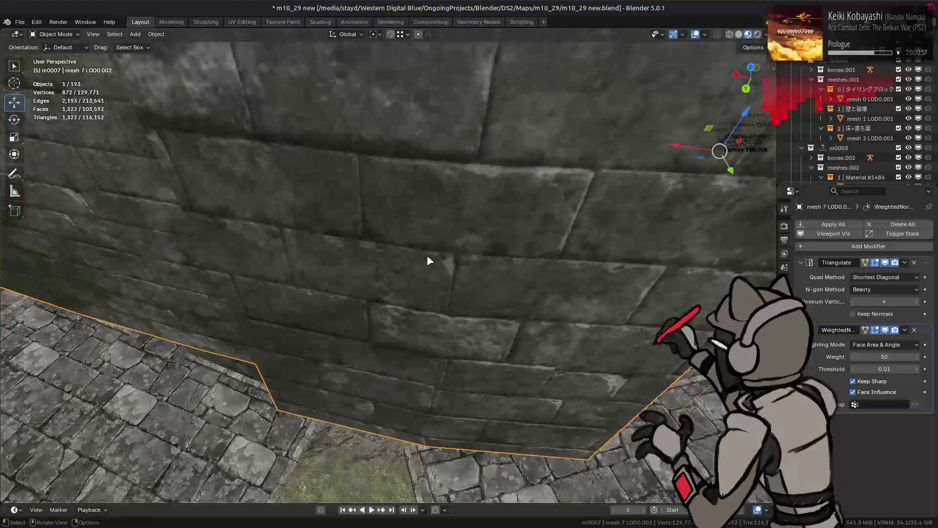
key("Tab")
scroll(420, 262, "down", 3)
- From a higher view of the walls, switch editing to another wall mesh, then return to Object Mode
mouse_move(278, 253)
middle_mouse_down()
mouse_move(638, 234)
mouse_move(457, 239)
mouse_move(380, 224)
mouse_move(371, 196)
mouse_move(414, 208)
mouse_move(556, 125)
mouse_move(518, 205)
mouse_move(522, 198)
mouse_move(450, 266)
mouse_move(489, 235)
mouse_move(527, 242)
mouse_move(509, 244)
mouse_move(508, 194)
mouse_move(457, 227)
mouse_move(519, 266)
mouse_move(408, 280)
middle_mouse_up()
key("Tab")
key("alt+q")
key("alt+q")
key("Tab")
scroll(455, 223, "down", 10)
scroll(517, 267, "up", 5)
scroll(515, 268, "up", 5)
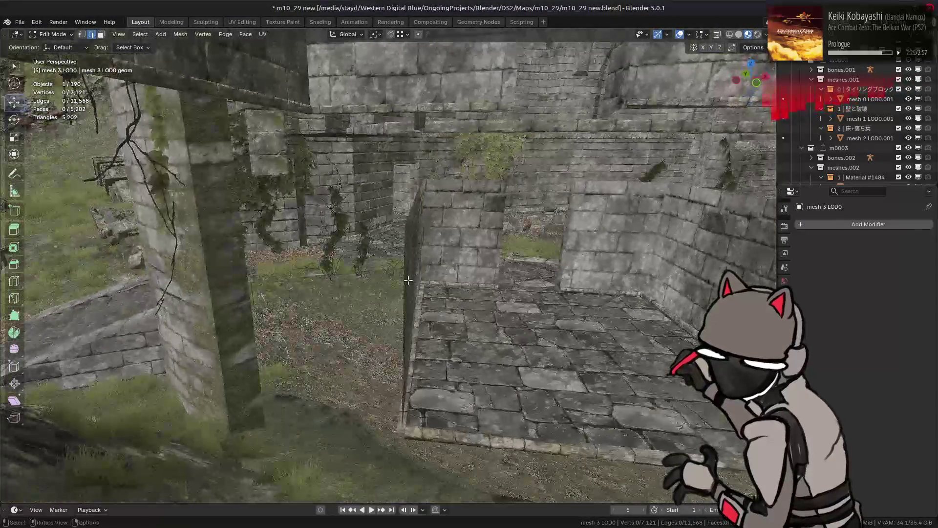
- Select a wall block inside the tower room, frame it, and briefly check it in Edit Mode
left_click(595, 251)
key("KP_Decimal")
key("Tab")
scroll(460, 235, "up", 5)
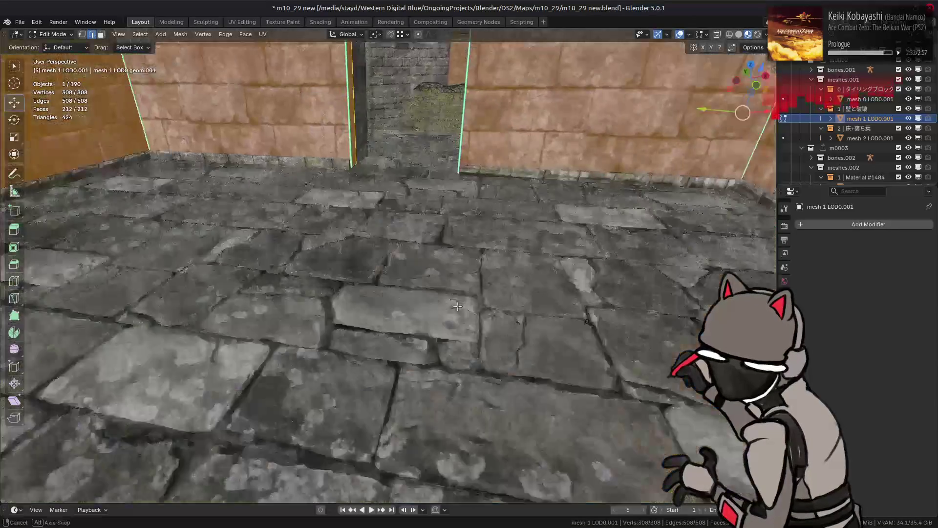
key("Tab")
scroll(459, 235, "down", 12)
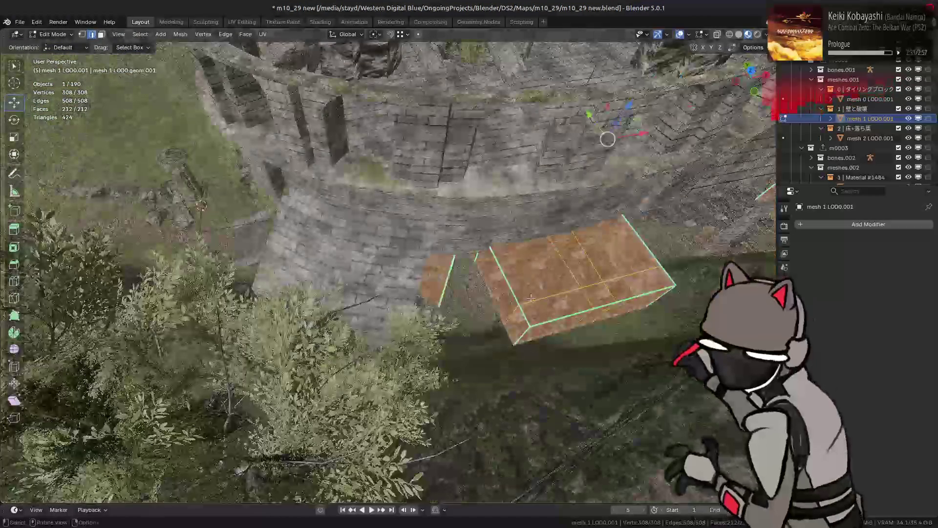
- Select mesh 2 LOD0.001, isolate it in Local View, and start editing the floor tiles
left_click(856, 140)
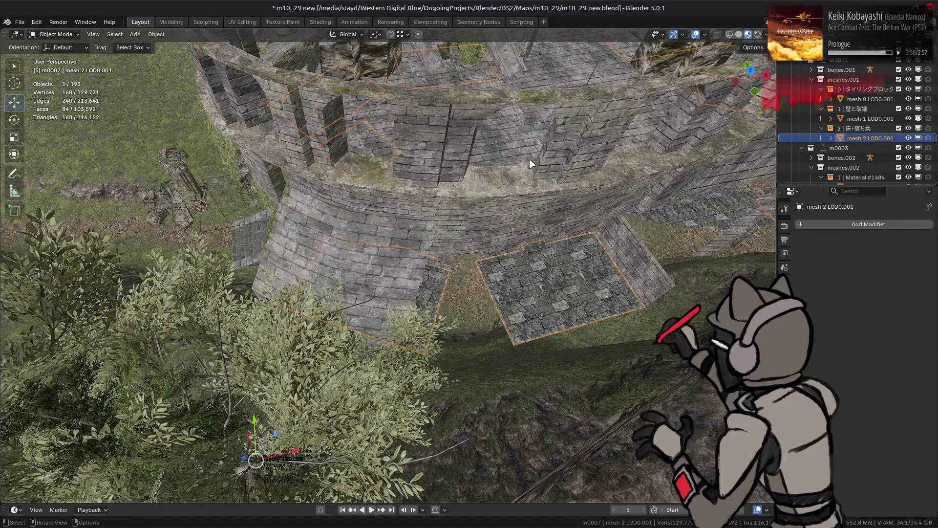
key("KP_Divide")
key("Tab")
scroll(506, 191, "up", 5)
- Limited-dissolve the floor tiles with all delimits enabled, starting at a 0.5° max angle
mouse_move(506, 191)
middle_mouse_down()
mouse_move(296, 86)
mouse_move(361, 125)
middle_mouse_up()
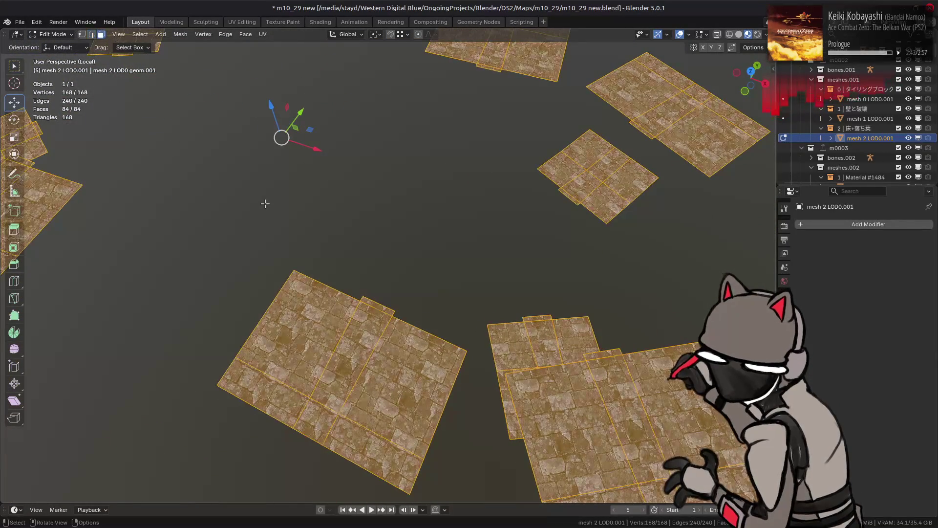
key("x")
left_click(291, 228)
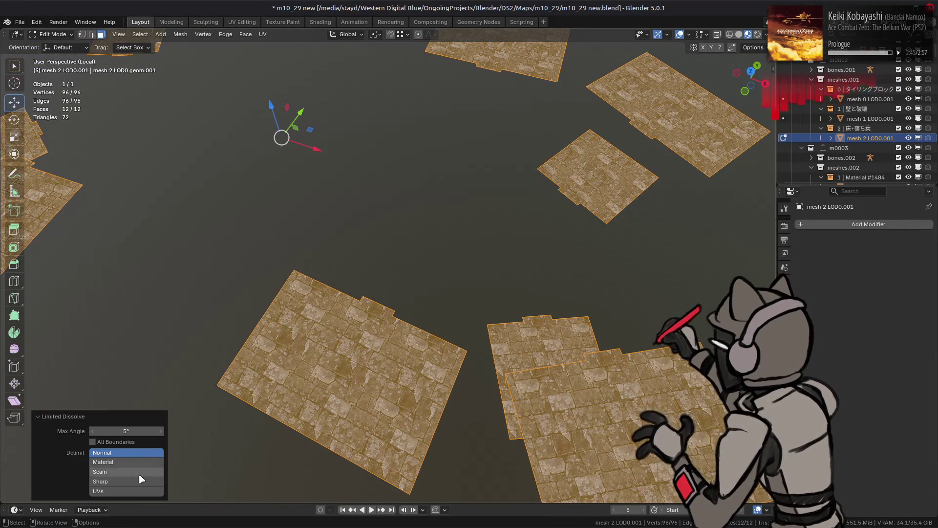
left_click_drag(130, 490, 129, 462)
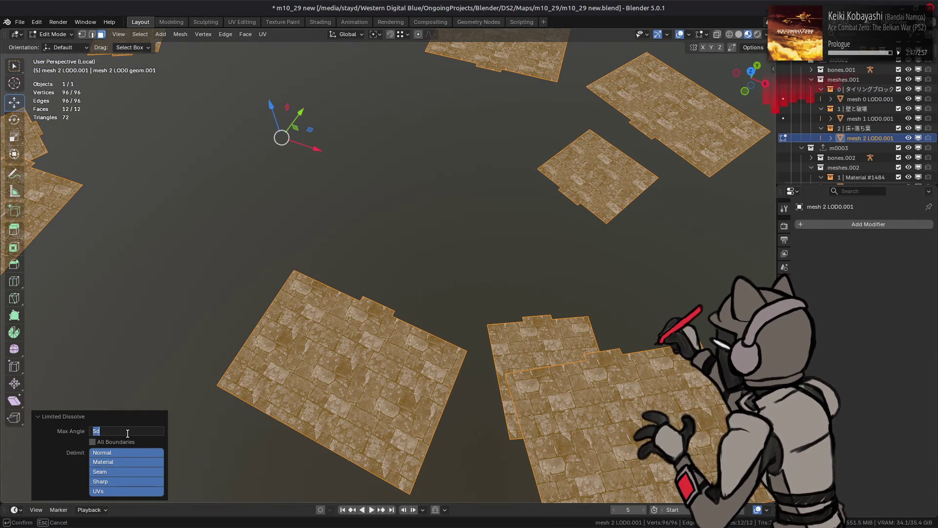
type("0.5")
key("Return")
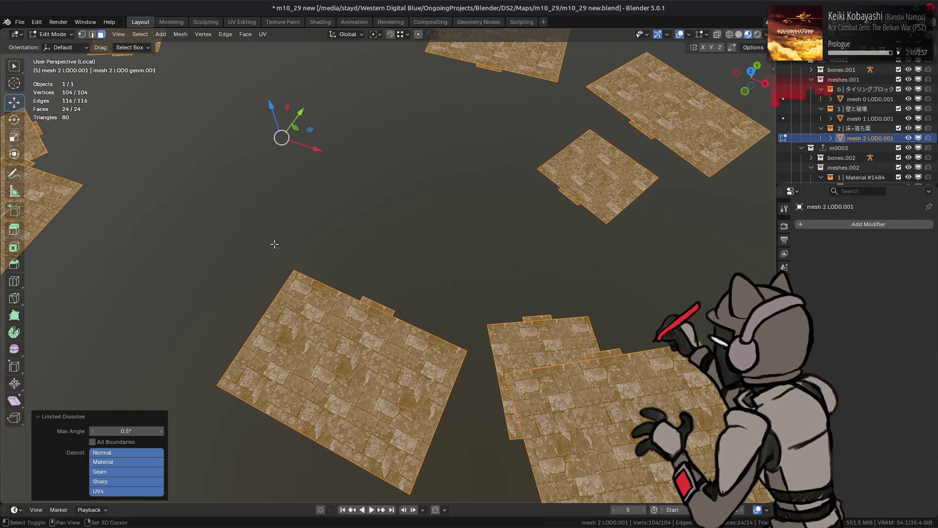
- Raise the limited dissolve's max angle from 1° to 5°
middle_click_drag(274, 244, 389, 324, "shift")
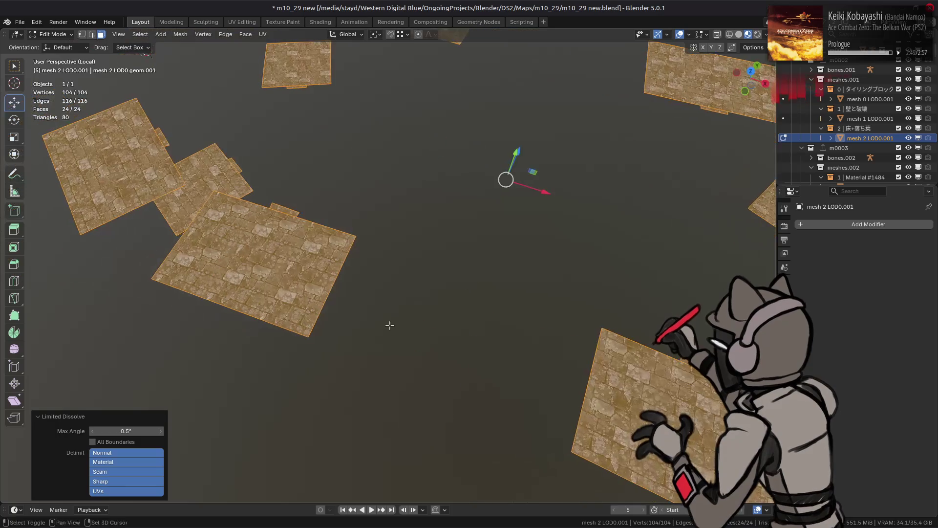
left_click(135, 428)
type("1")
key("Return")
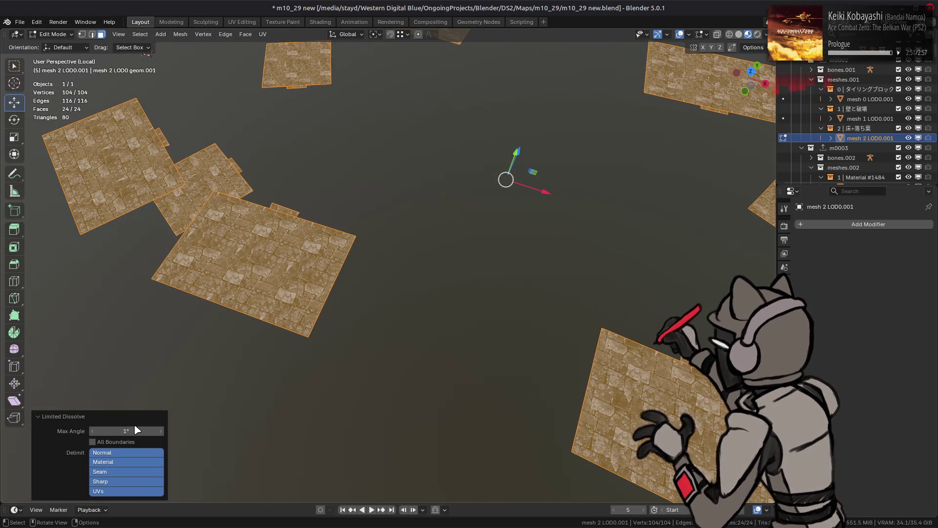
mouse_move(137, 429)
left_mouse_down()
mouse_move(147, 430)
mouse_move(121, 430)
left_mouse_up()
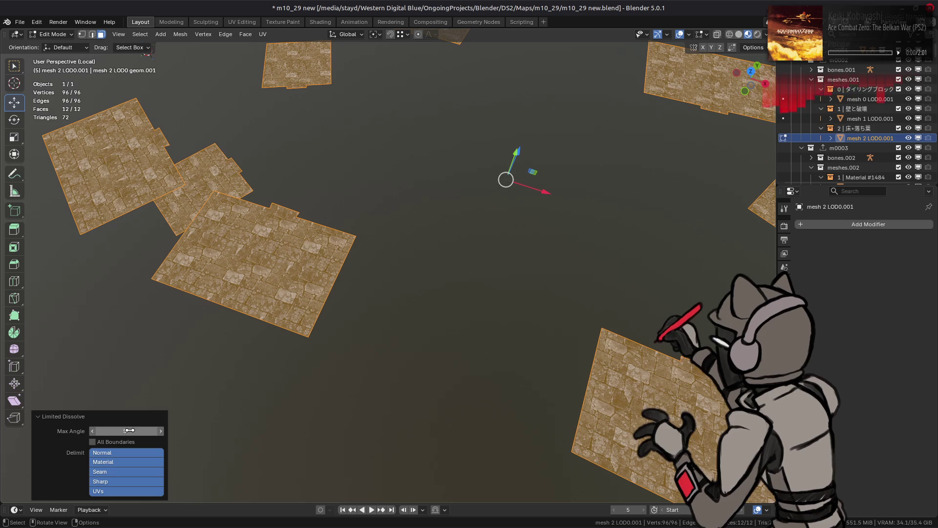
mouse_move(129, 430)
left_mouse_down()
mouse_move(161, 430)
mouse_move(145, 430)
left_mouse_up()
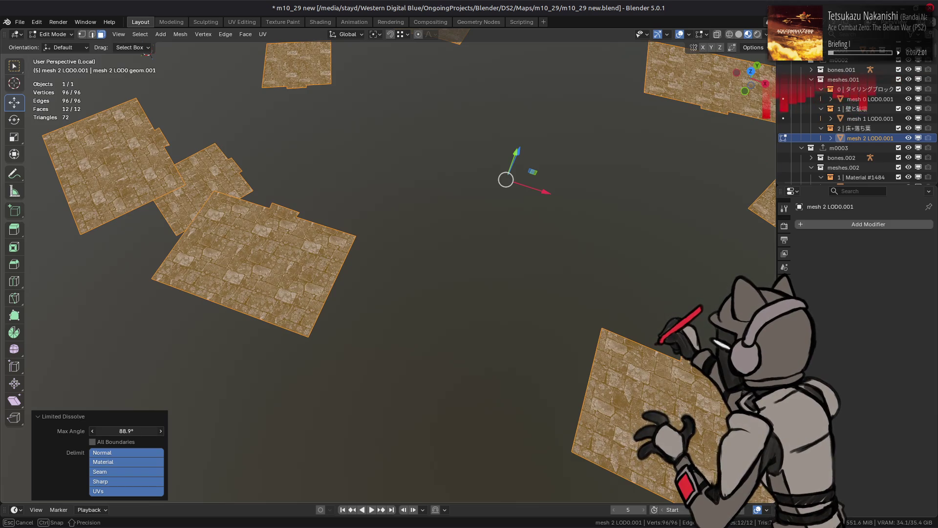
left_click(145, 430)
type("5")
key("Return")
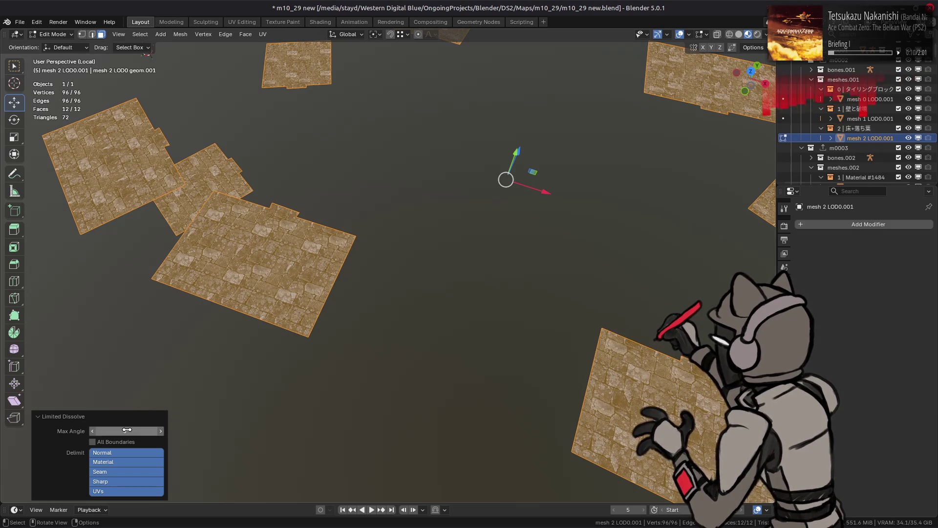
- Give the floor mesh a Weighted Normal modifier in Corner Angle mode, restoring it after an accidental delete
mouse_move(564, 247)
middle_mouse_down()
mouse_move(366, 218)
mouse_move(377, 209)
middle_mouse_up()
key("Tab")
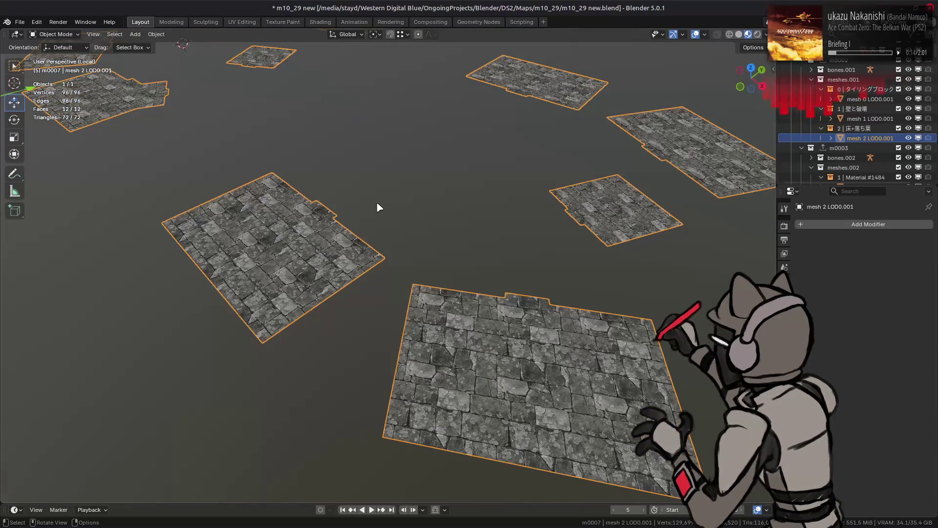
left_click(820, 224)
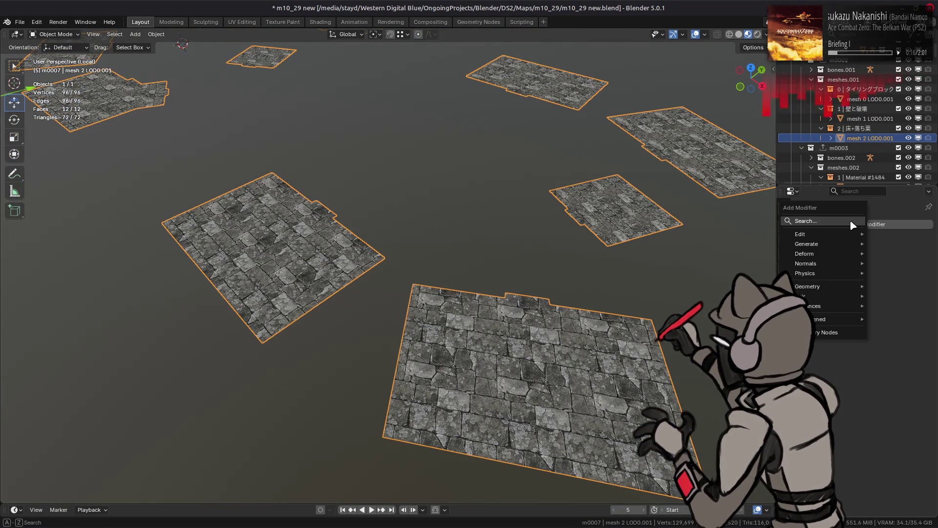
mouse_move(811, 263)
left_click(705, 271)
left_click(884, 277)
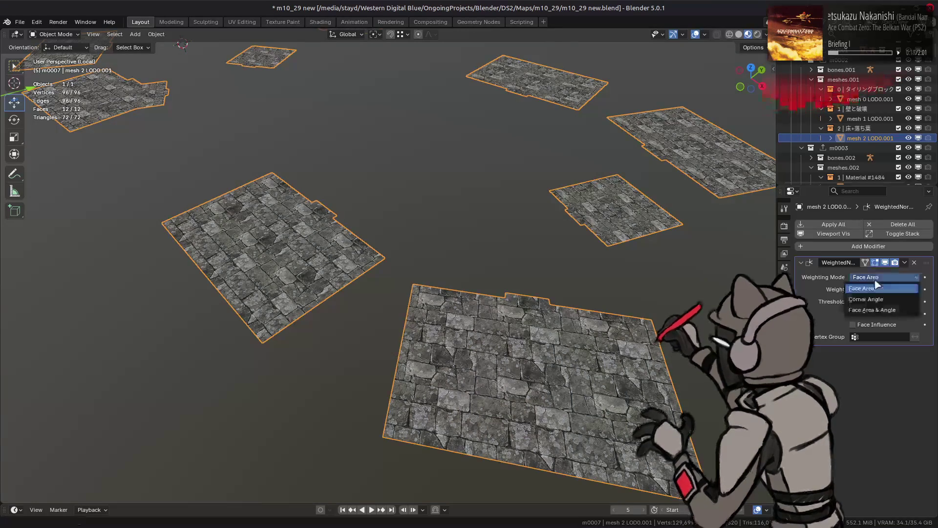
left_click(875, 299)
left_click(904, 262)
left_click(875, 307)
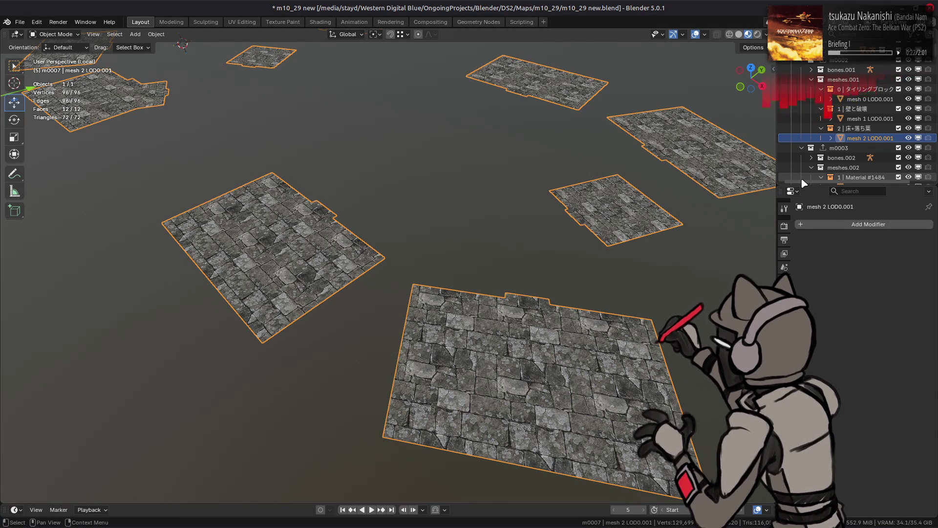
key("ctrl+z")
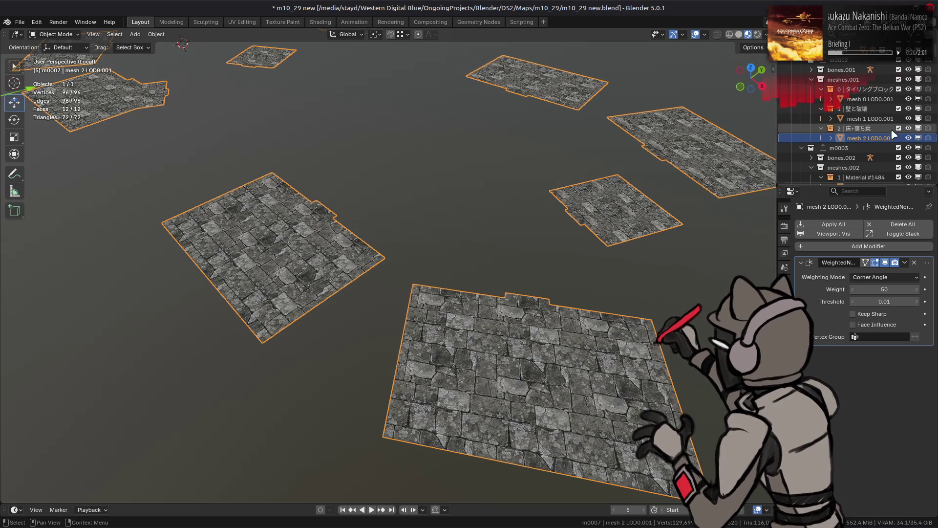
- Isolate the mesh 1 LOD0.001 wall mesh in local view
key("KP_Divide")
left_click(566, 208)
key("KP_Divide")
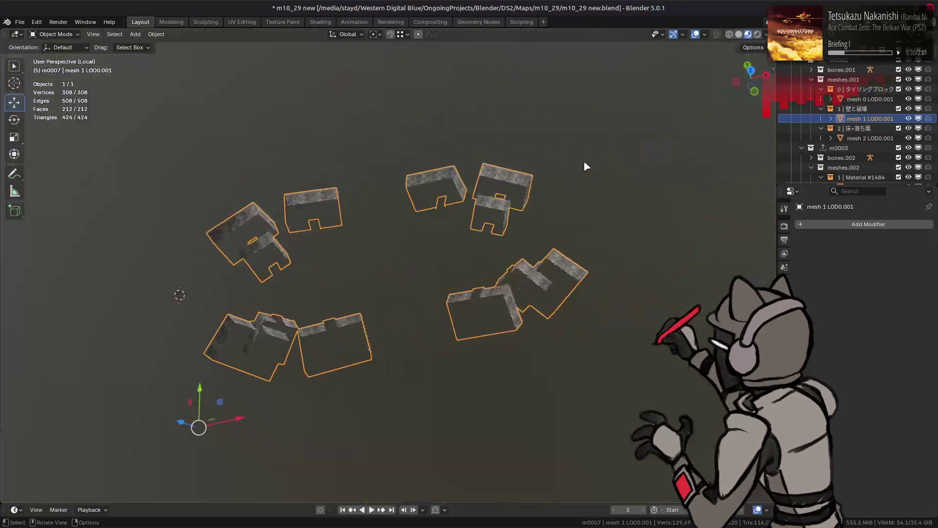
- Select the wall edges sharper than 30° and mark them sharp, then deselect
key("Tab")
scroll(467, 198, "up", 10)
middle_click_drag(466, 197, 503, 229)
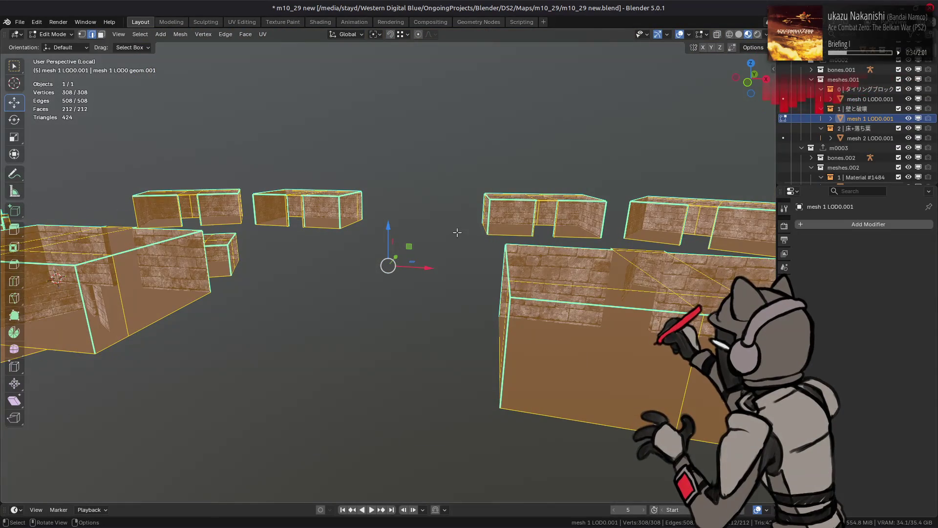
key("alt+a")
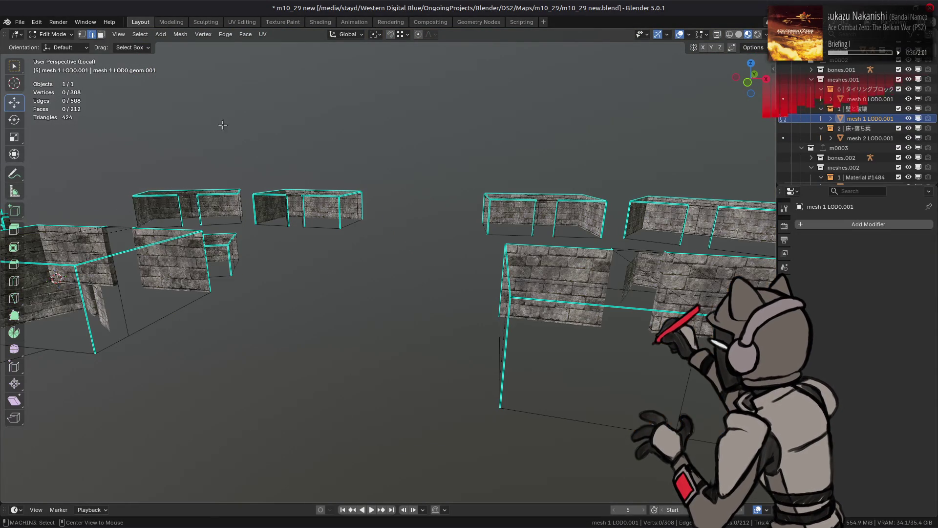
left_click(141, 34)
left_click(160, 200)
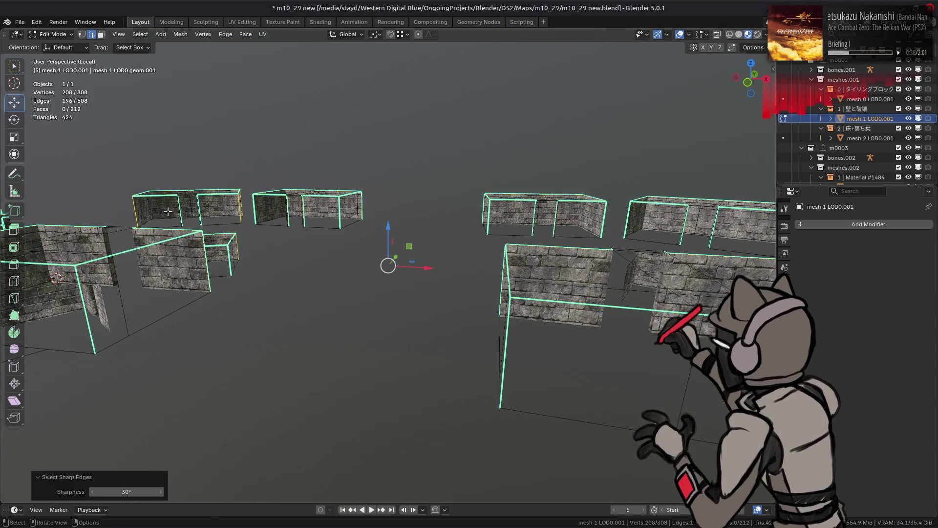
right_click(213, 275)
left_click(190, 379)
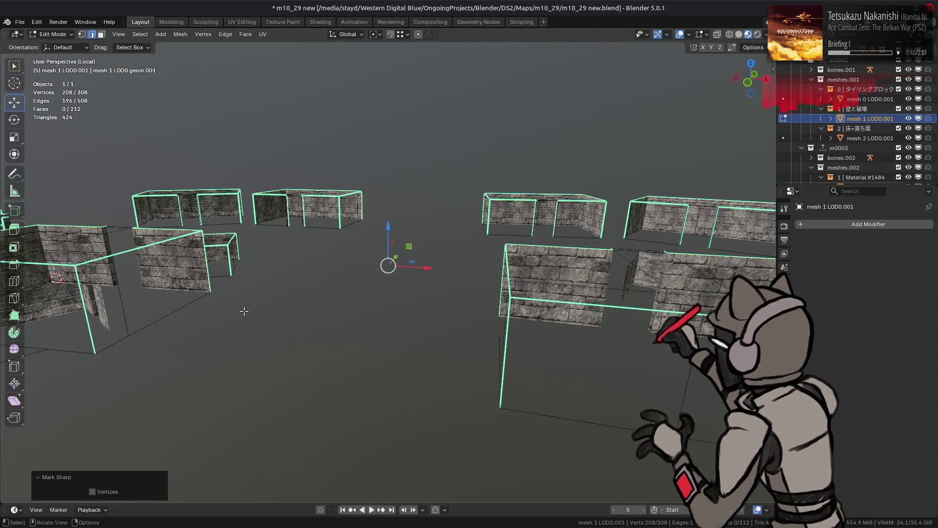
key("alt+a")
- Orbit and zoom to inspect the walls from above
mouse_move(244, 306)
middle_mouse_down()
mouse_move(274, 318)
mouse_move(410, 318)
mouse_move(377, 307)
mouse_move(357, 276)
mouse_move(395, 281)
middle_mouse_up()
scroll(357, 276, "up", 5)
scroll(400, 279, "up", 5)
scroll(394, 281, "down", 4)
scroll(391, 282, "up", 3)
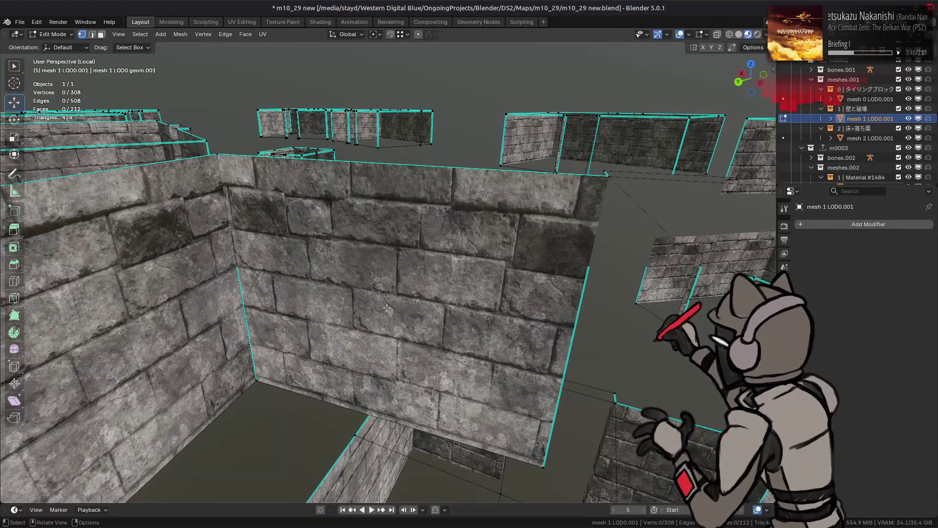
scroll(386, 308, "down", 6)
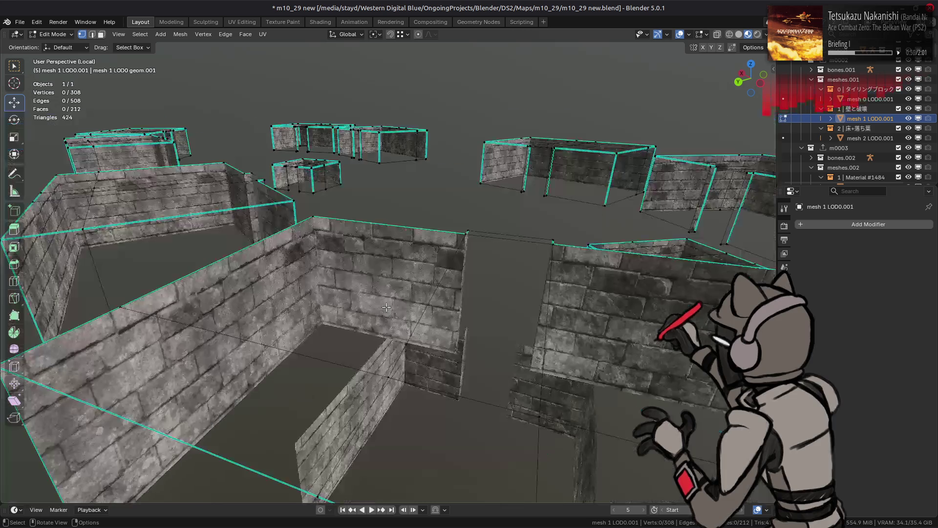
scroll(464, 287, "up", 8)
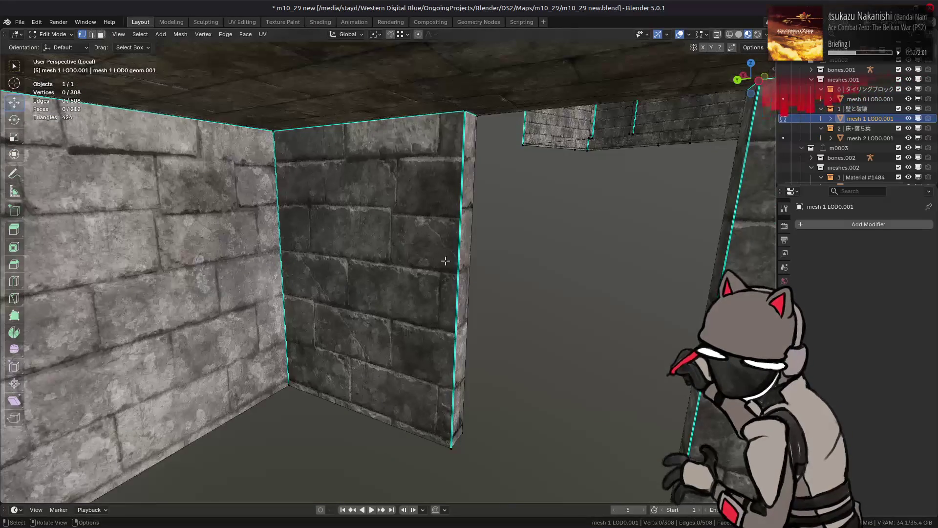
scroll(456, 291, "down", 5)
scroll(460, 288, "up", 4)
scroll(460, 287, "down", 4)
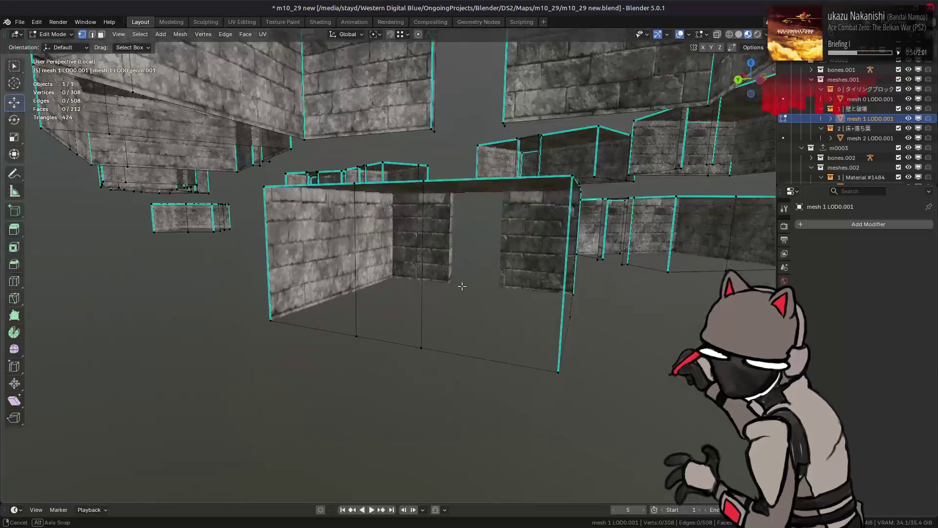
scroll(461, 287, "down", 2)
mouse_move(457, 286)
middle_mouse_down()
mouse_move(329, 280)
mouse_move(356, 286)
middle_mouse_up()
- Merge all wall vertices by distance with Centroid Merge off, raising the distance to 0.01 then 0.1 m
key("a")
right_click(356, 286)
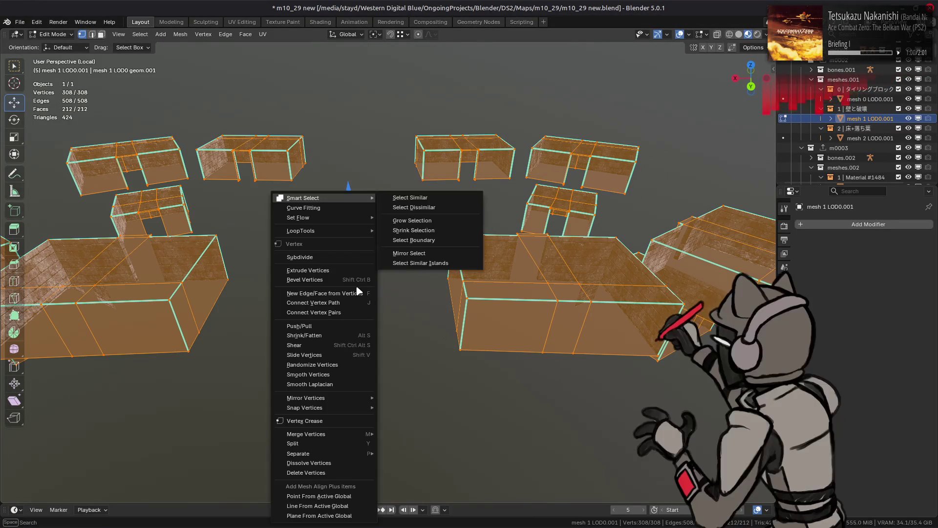
mouse_move(361, 434)
left_click(413, 468)
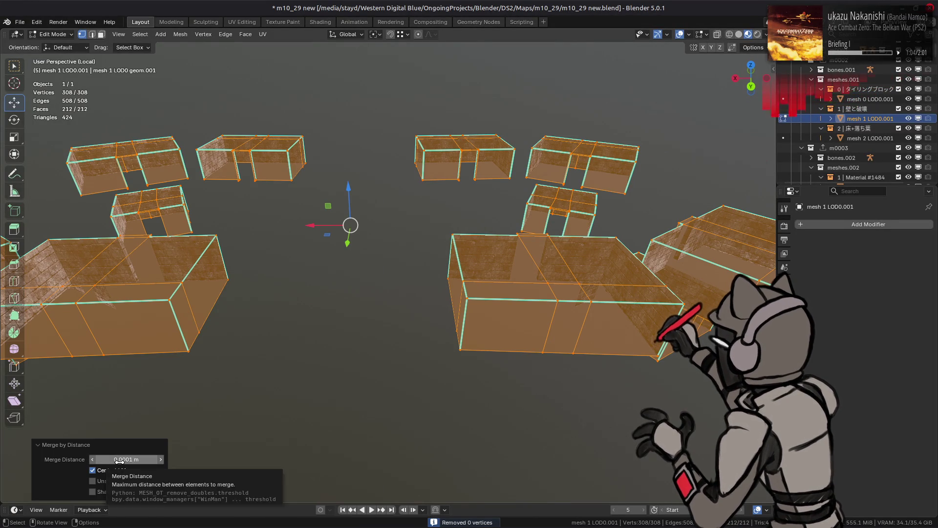
left_click(119, 469)
left_click(110, 460)
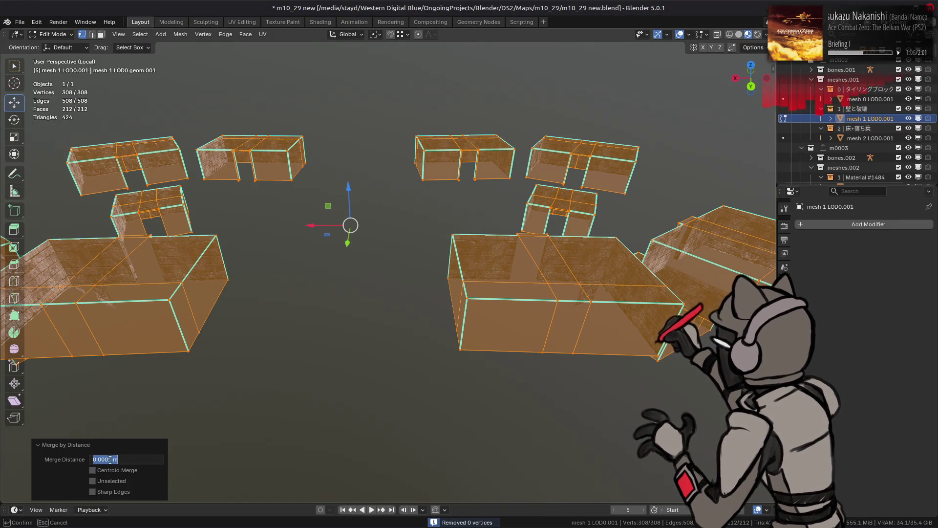
key("Return")
left_click(110, 459)
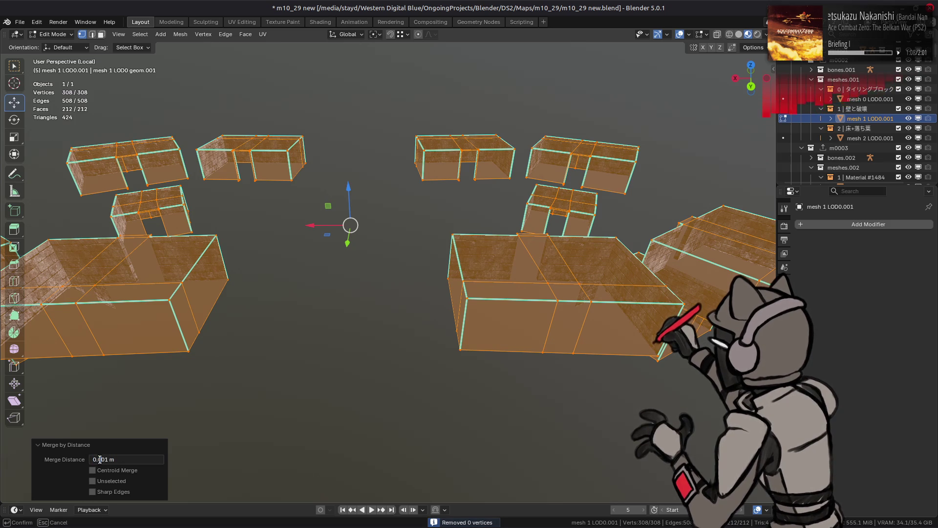
key("BackSpace")
key("Return")
left_click(125, 458)
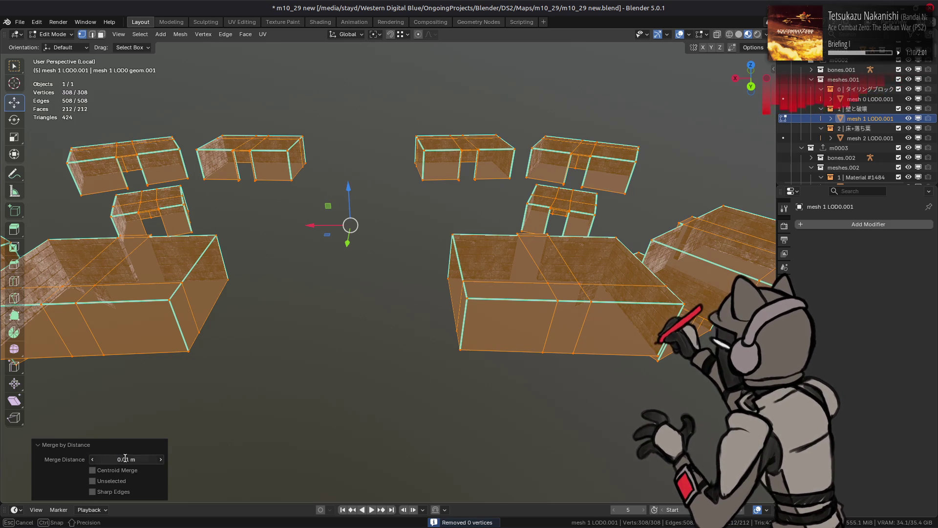
key("BackSpace")
key("Return")
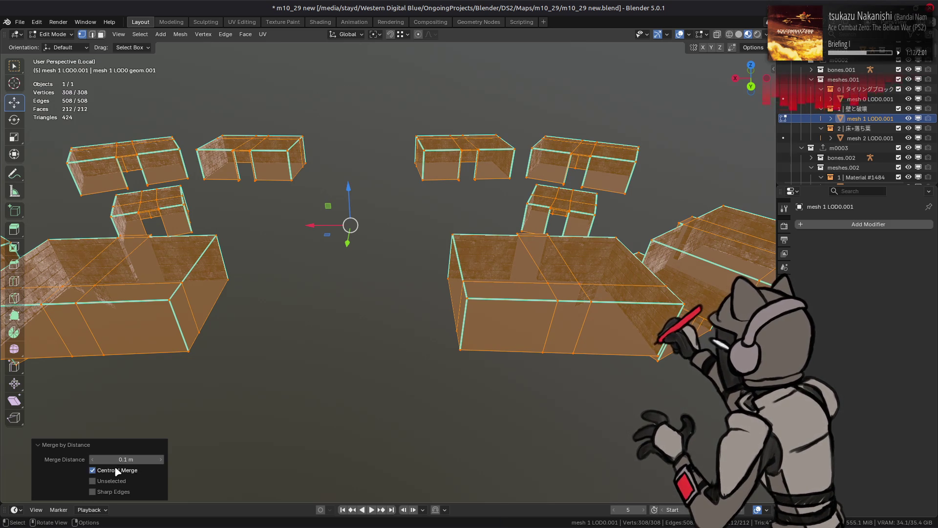
- Select one vertical wall edge in edge mode and frame the view on it
mouse_move(420, 343)
middle_mouse_down()
mouse_move(339, 315)
mouse_move(425, 261)
mouse_move(389, 264)
mouse_move(384, 277)
mouse_move(272, 274)
middle_mouse_up()
key("2")
left_click(429, 259)
key("KP_Decimal")
- Set the viewport Clip Start to 0.1 m in the sidebar's View settings
scroll(272, 274, "up", 5)
left_click(416, 282)
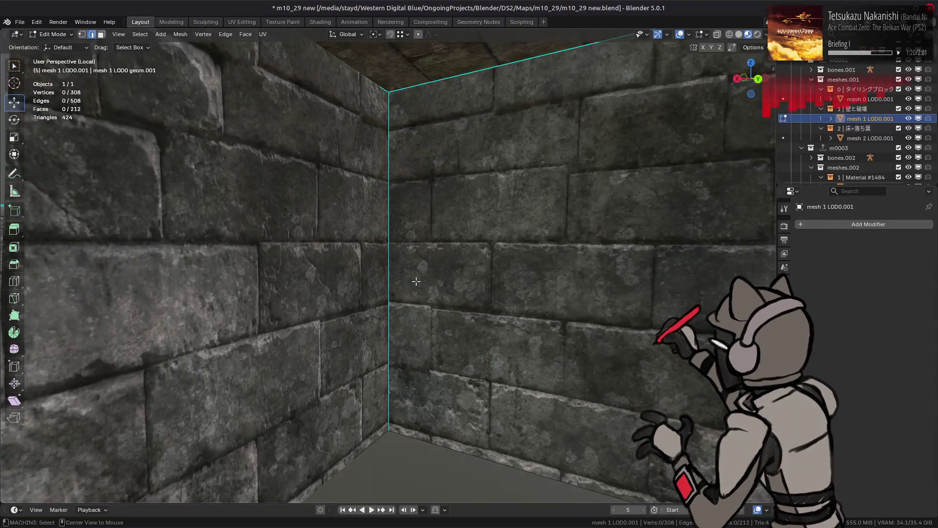
scroll(416, 280, "down", 6)
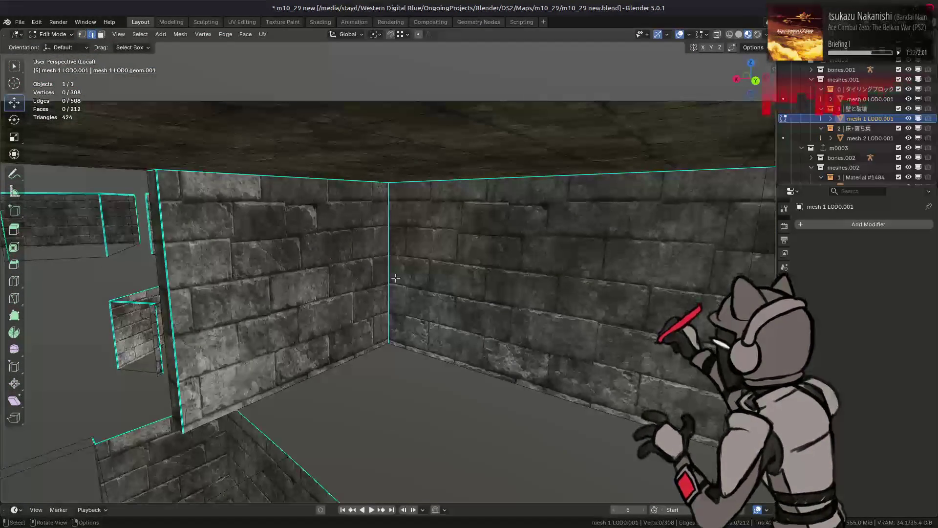
key("n")
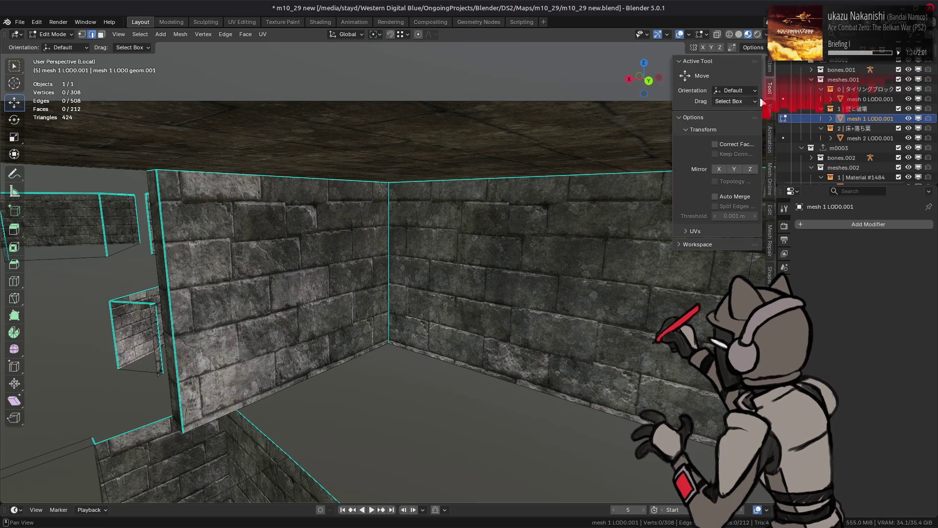
left_click(771, 108)
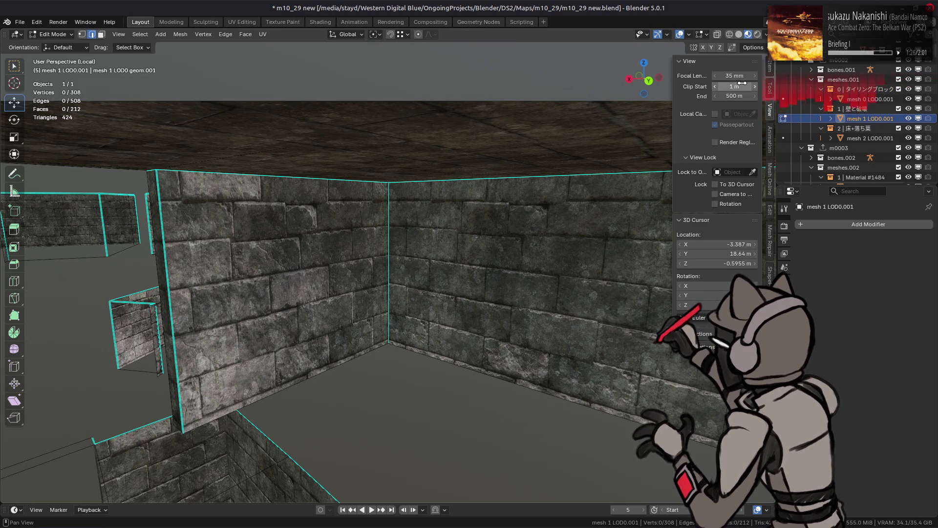
type("0.1")
key("Return")
- Frame a vertical wall edge, orbit to the corner, then select all faces of the wall mesh
mouse_move(528, 216)
middle_mouse_down()
mouse_move(417, 250)
mouse_move(497, 302)
mouse_move(214, 244)
middle_mouse_up()
left_click(468, 337)
key("KP_Decimal")
mouse_move(386, 214)
middle_mouse_down()
mouse_move(373, 252)
mouse_move(434, 251)
middle_mouse_up()
scroll(373, 251, "down", 5)
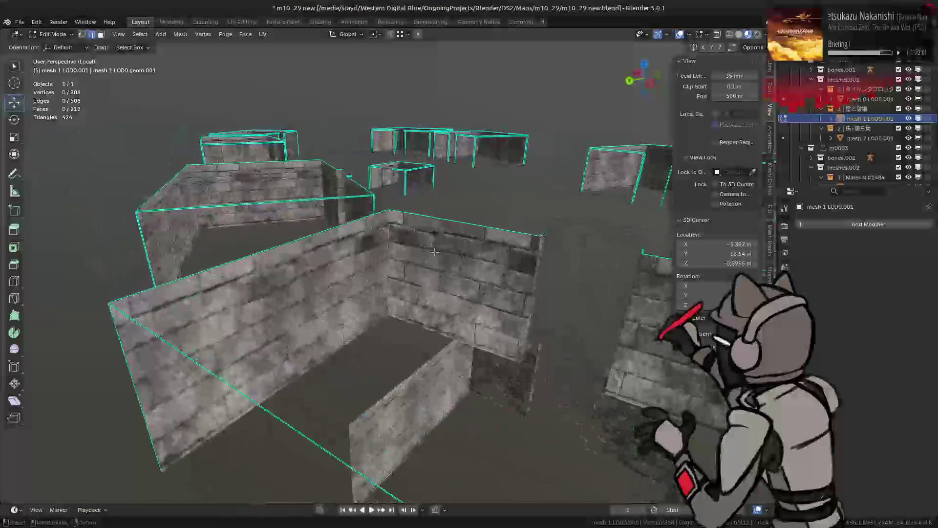
scroll(434, 251, "up", 4)
scroll(434, 253, "down", 2)
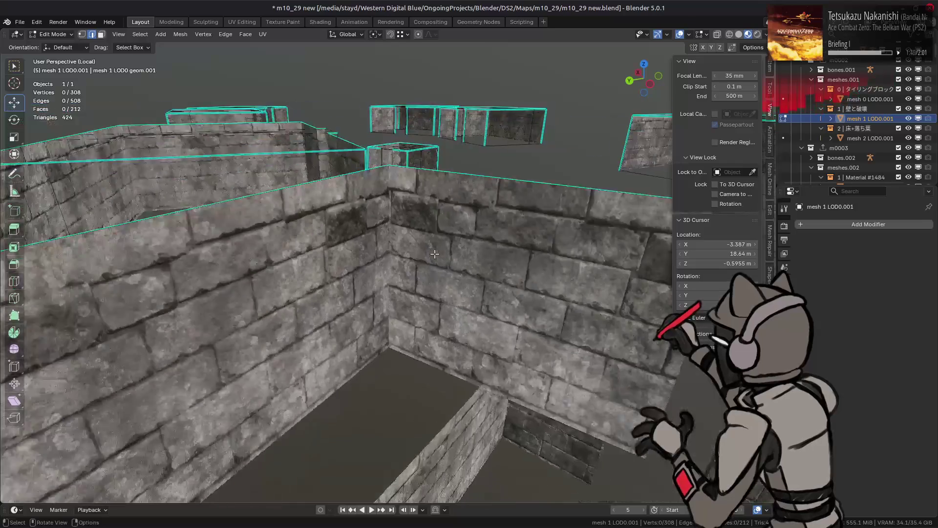
scroll(435, 254, "down", 3)
key("3")
key("a")
scroll(427, 243, "up", 2)
- Limited-dissolve the whole wall mesh, comparing before and after with undo and redo
key("x")
left_click(428, 243)
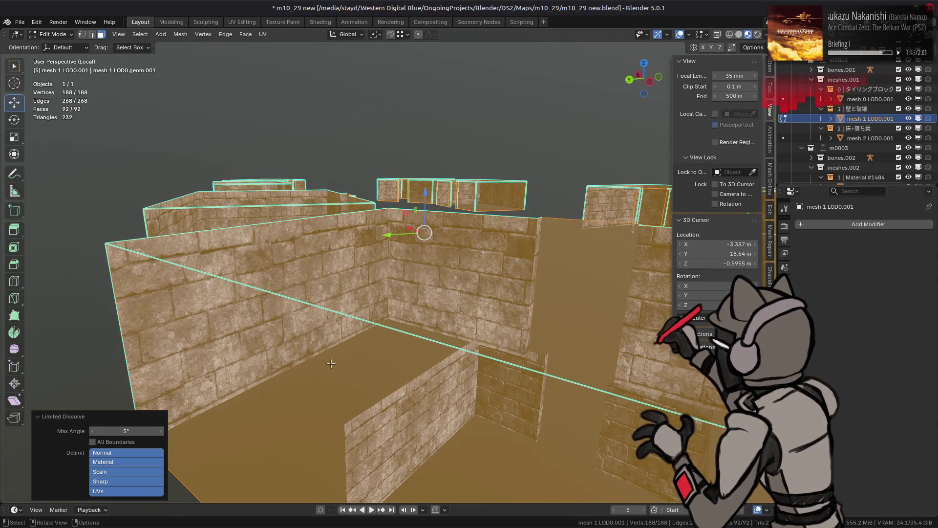
key("ctrl")
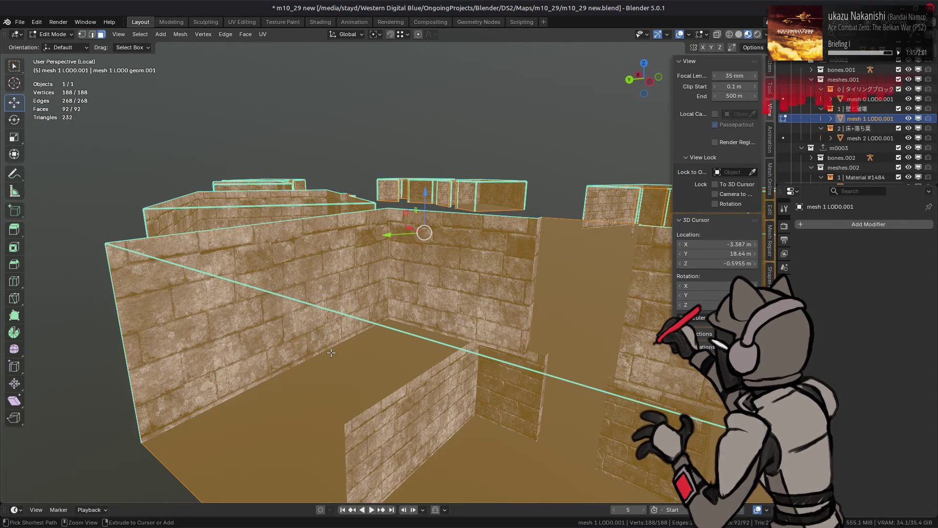
scroll(331, 352, "down", 4)
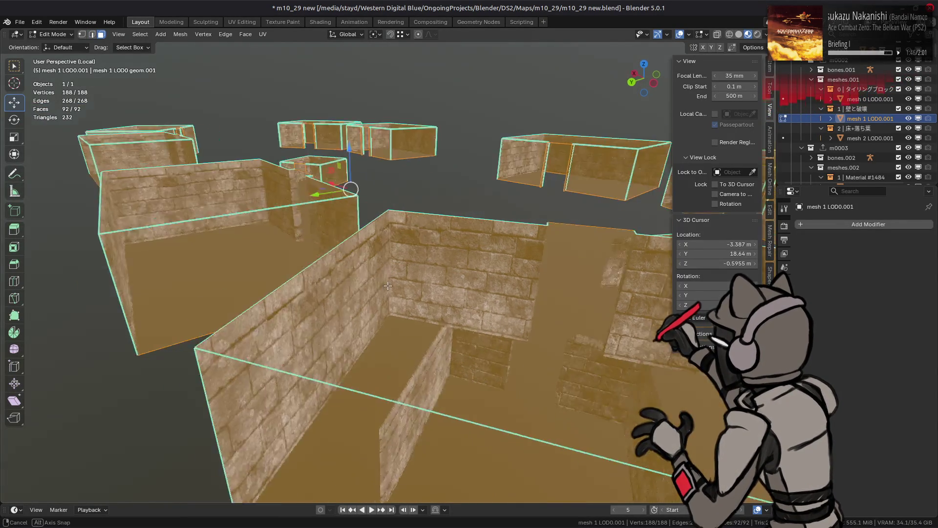
key("ctrl+z")
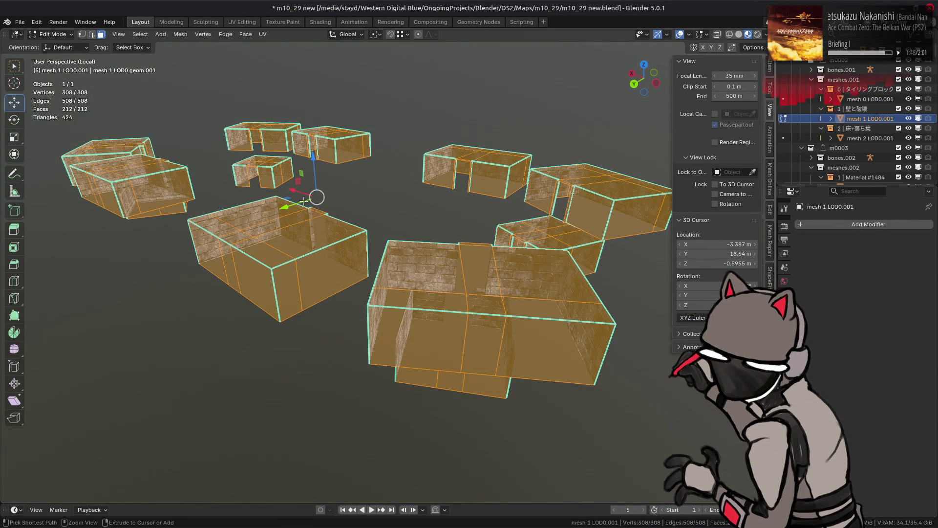
key("ctrl+shift+z")
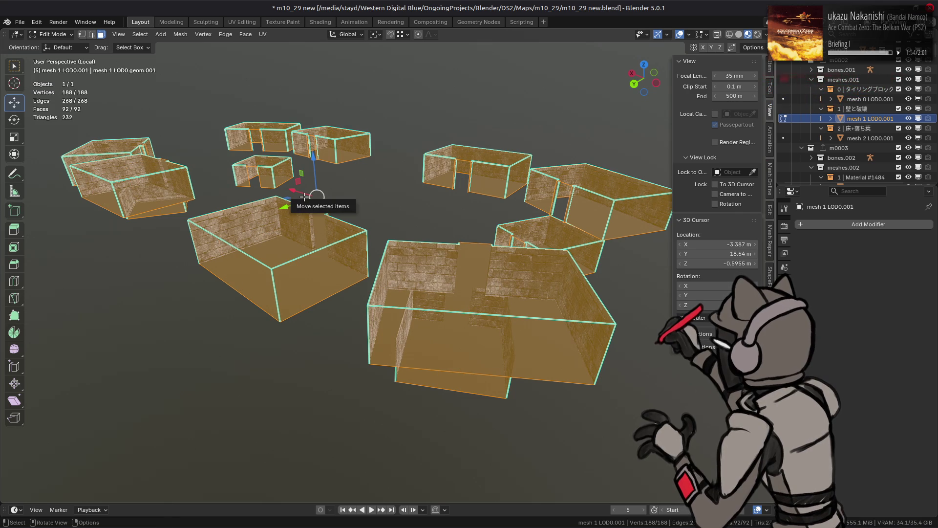
key("ctrl+z")
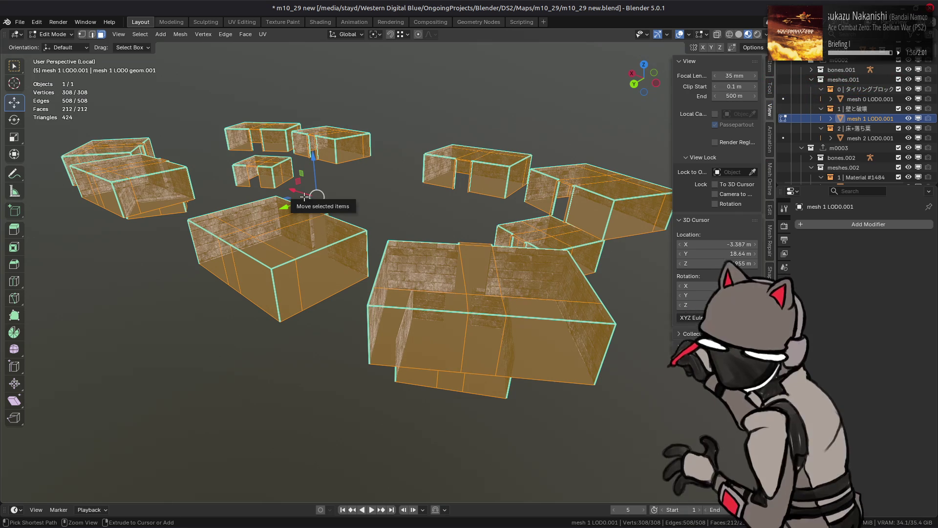
mouse_move(304, 196)
middle_mouse_down()
mouse_move(304, 171)
mouse_move(309, 217)
mouse_move(341, 241)
middle_mouse_up()
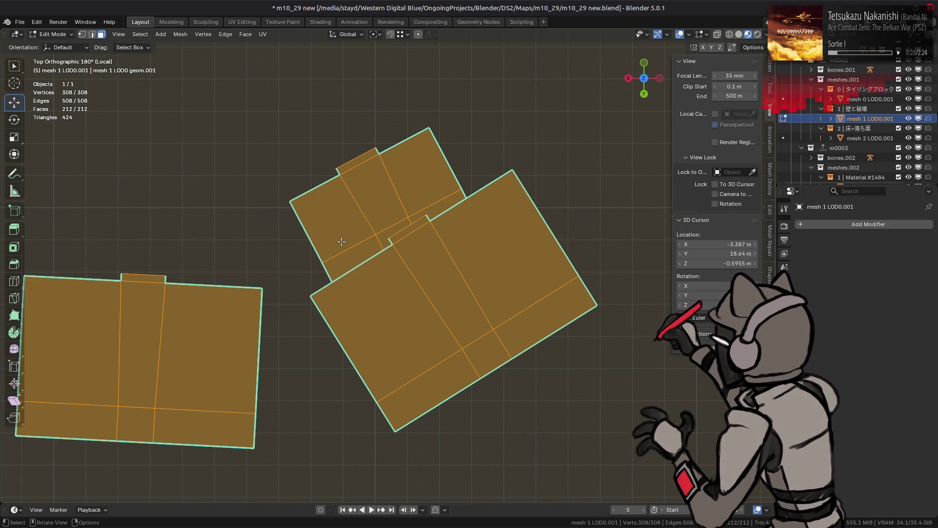
mouse_move(341, 241)
middle_mouse_down()
mouse_move(336, 199)
mouse_move(287, 146)
middle_mouse_up()
- Reapply the Limited Dissolve to bring the walls to 92 faces, then return to Object Mode
key("x")
left_click(335, 198)
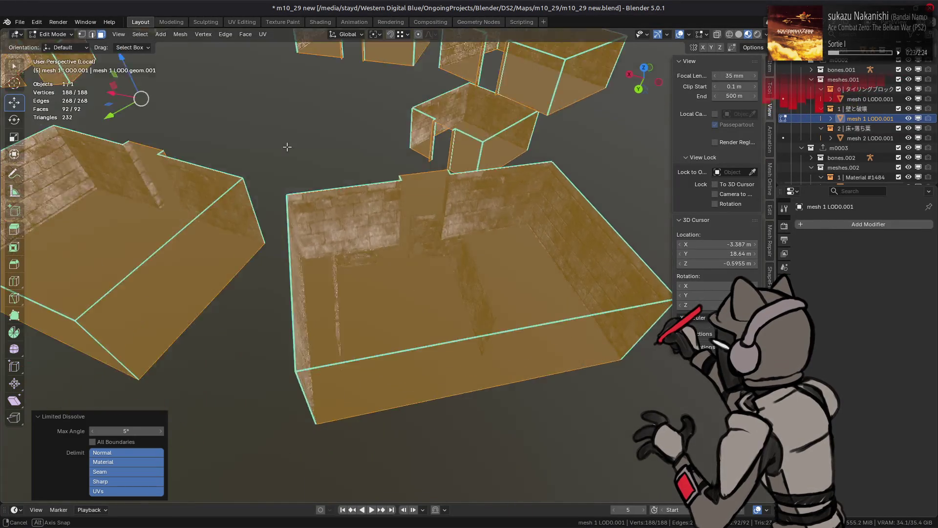
scroll(286, 146, "down", 4)
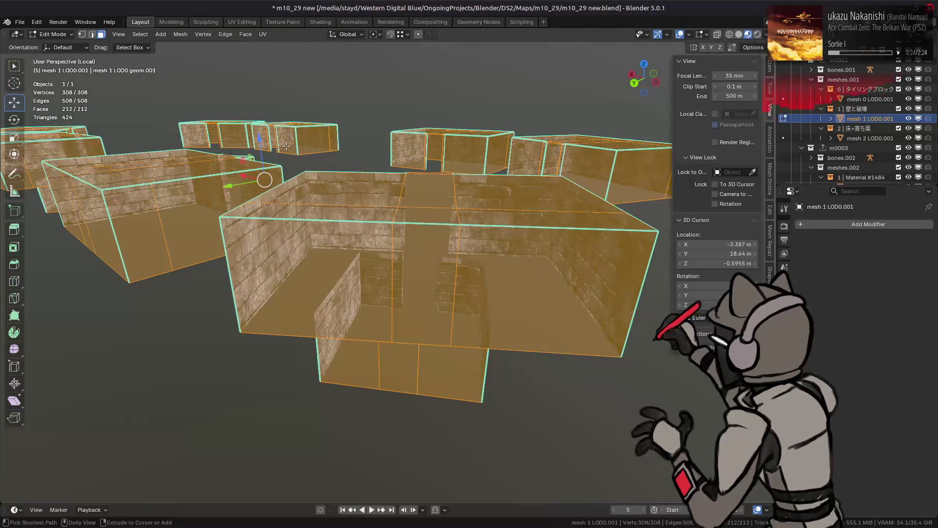
scroll(179, 171, "up", 4)
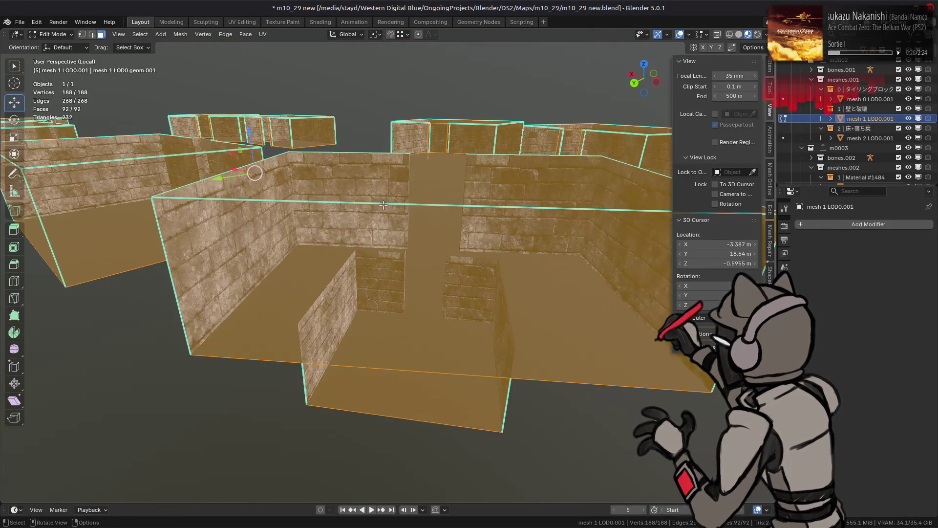
scroll(179, 171, "up", 5)
middle_click_drag(179, 171, 310, 170)
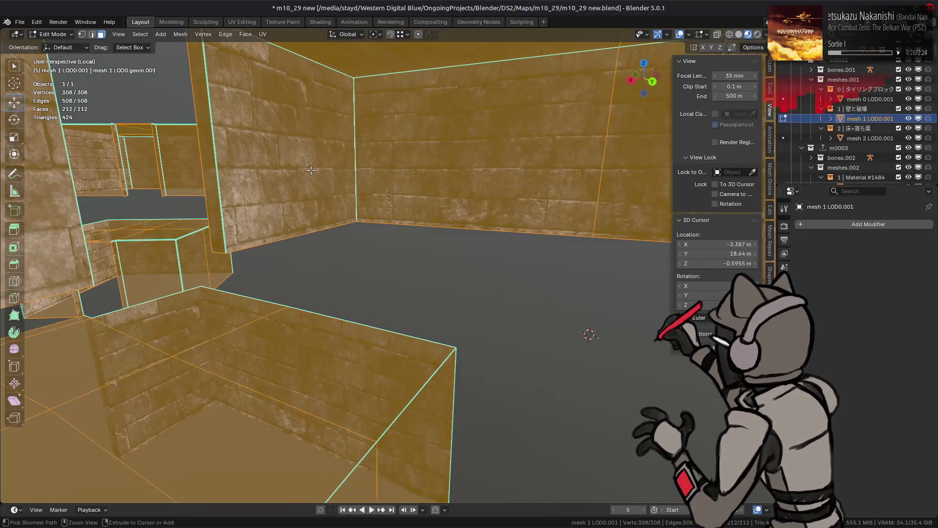
scroll(328, 171, "up", 3)
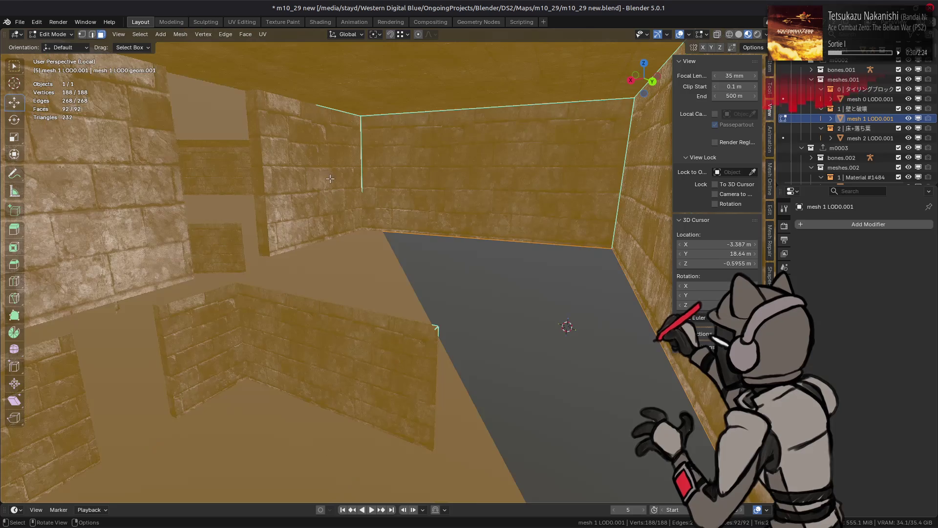
key("Tab")
- Add a Triangulate modifier to the wall mesh
left_click(847, 224)
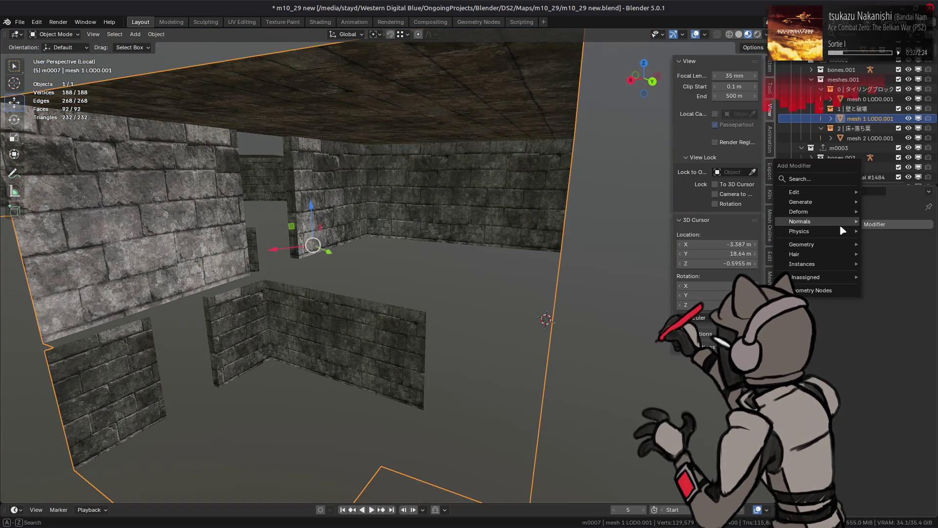
mouse_move(811, 202)
left_click(711, 367)
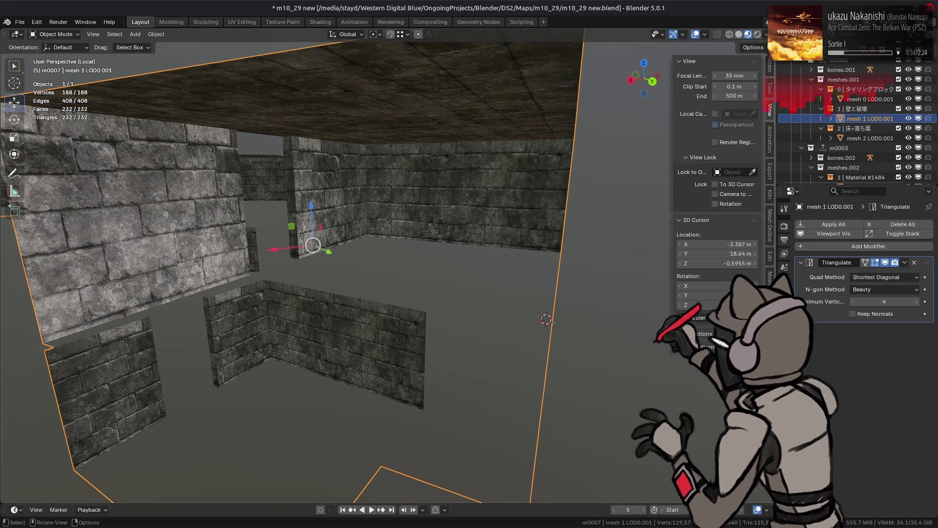
- Add a Weighted Normal modifier set to Corner Angle with Keep Sharp and Face Influence on
left_click(840, 246)
mouse_move(826, 268)
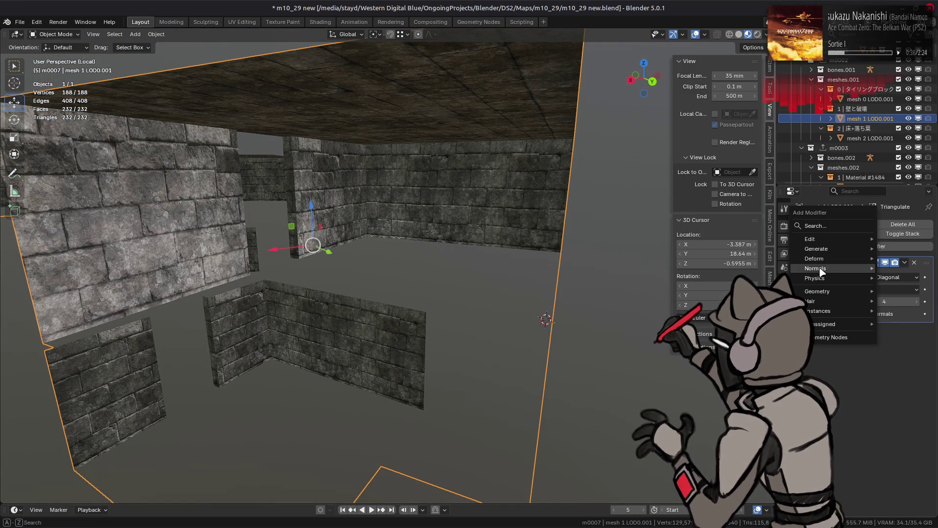
left_click(763, 279)
left_click(882, 345)
left_click(879, 366)
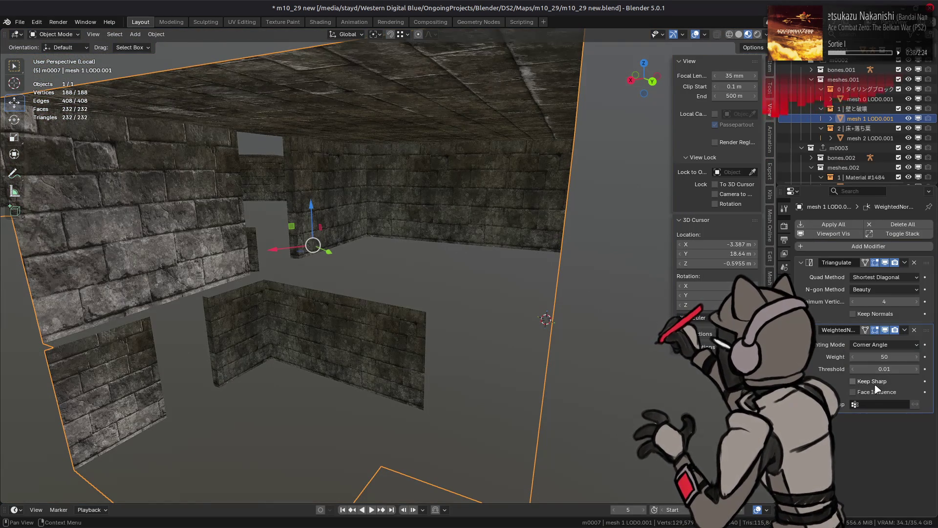
left_click(853, 381)
left_click(885, 330)
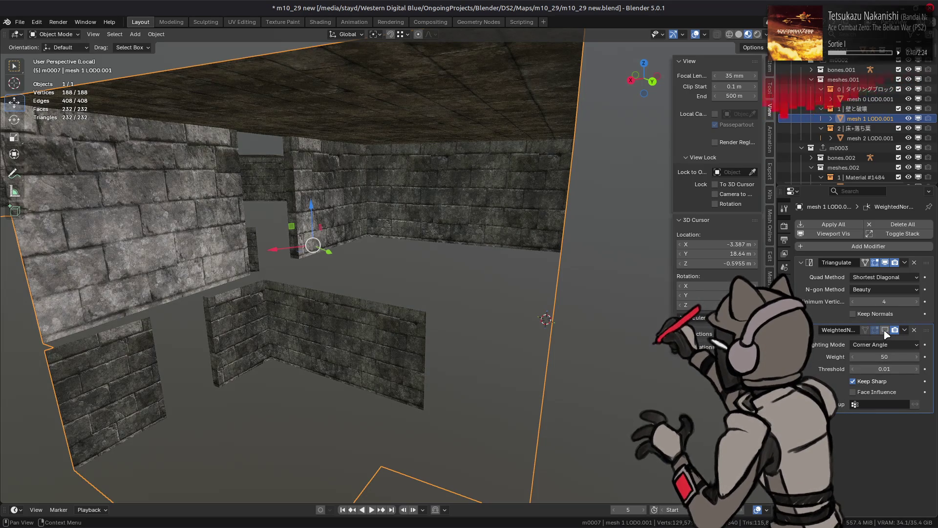
left_click(885, 331)
left_click(852, 392)
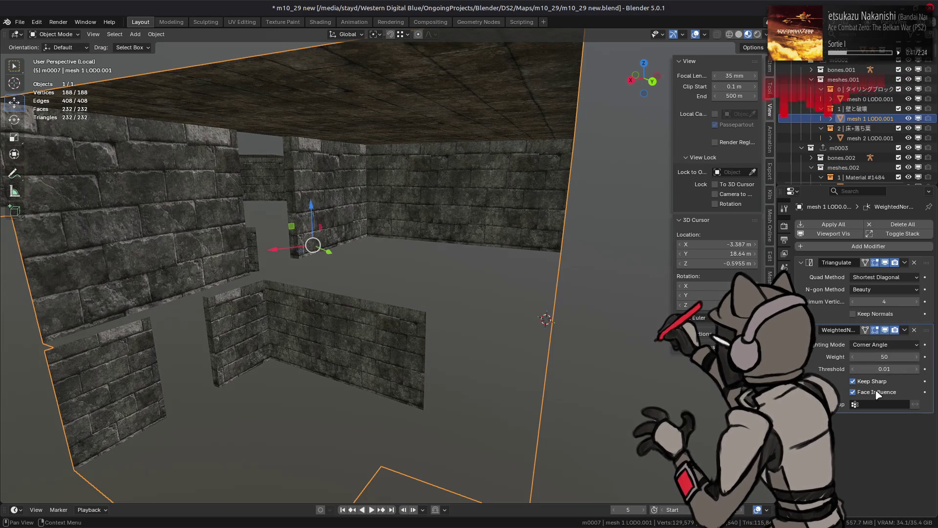
left_click(885, 263)
left_click(853, 302)
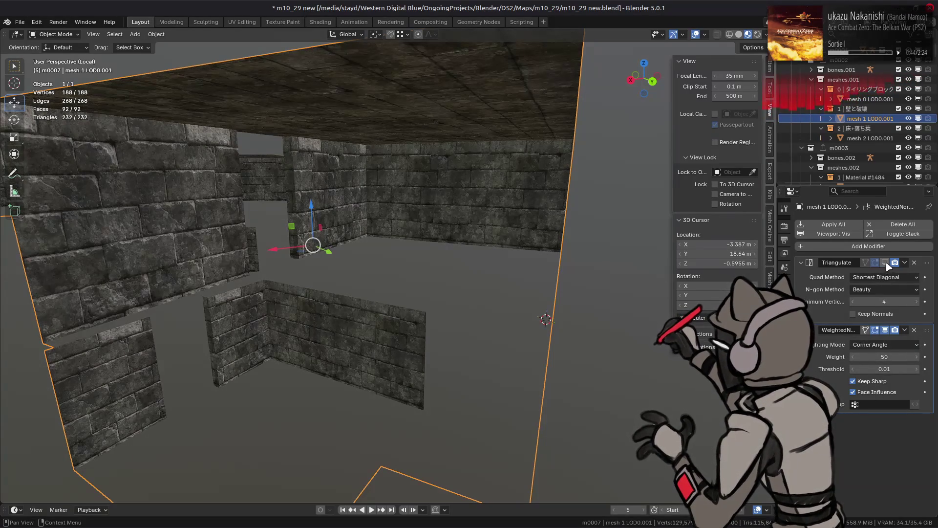
scroll(505, 228, "down", 8)
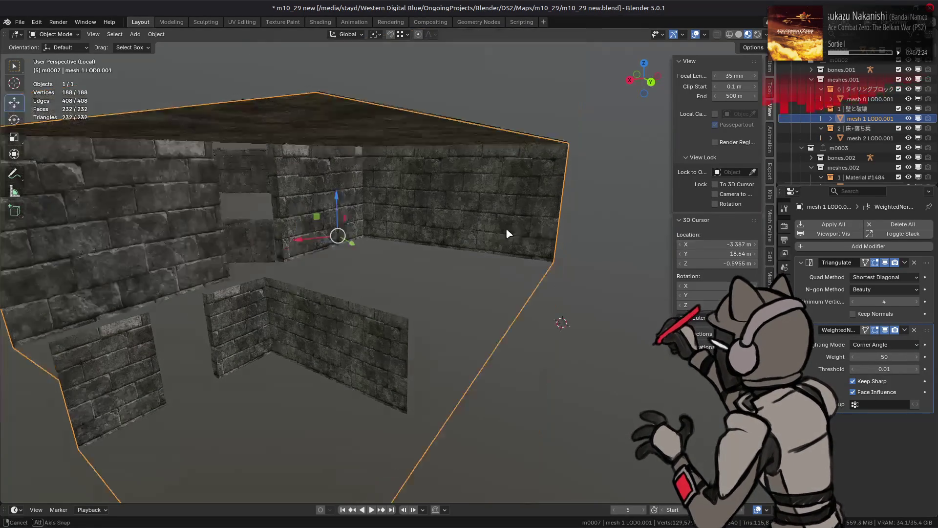
mouse_move(389, 251)
middle_mouse_down()
mouse_move(380, 248)
mouse_move(403, 264)
mouse_move(445, 246)
middle_mouse_up()
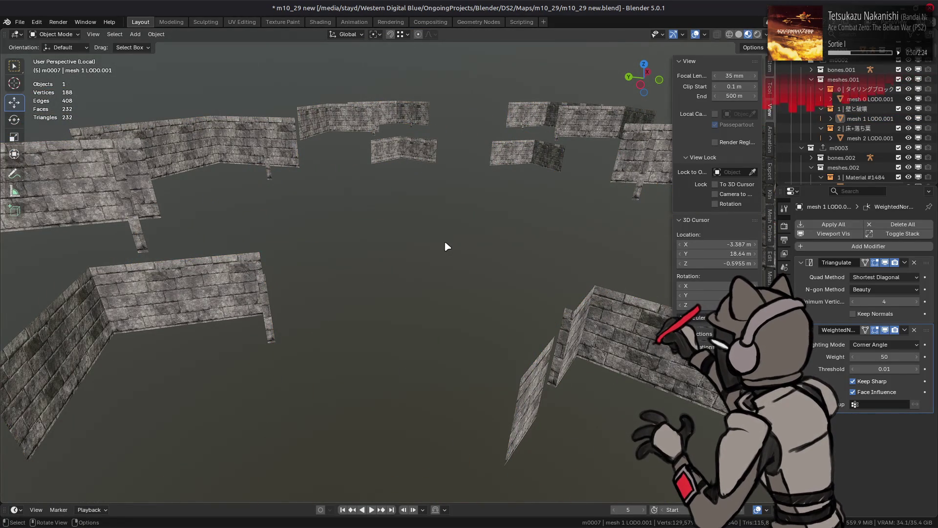
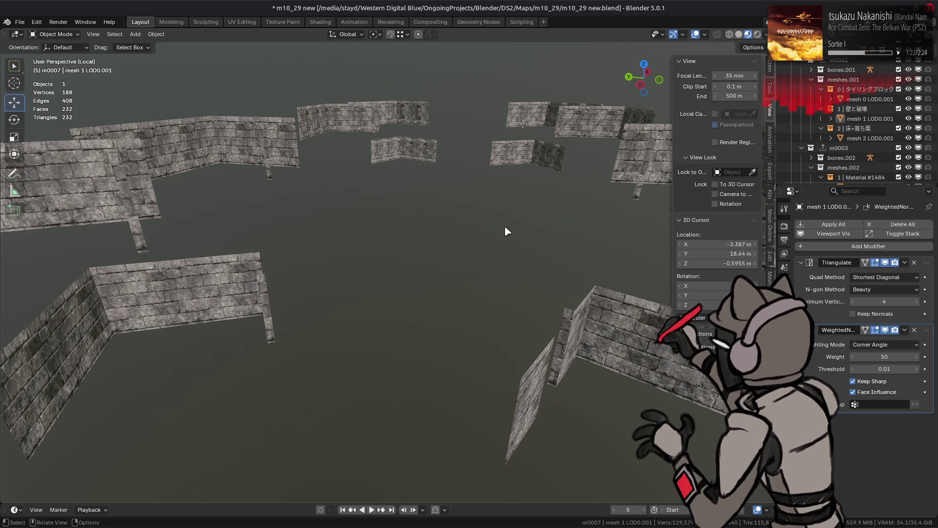
- Exit local view, select mesh 0 LOD0.001 from the tiling-block collection, isolate it, and enter Edit Mode
scroll(506, 231, "down", 5)
mouse_move(506, 231)
middle_mouse_down()
mouse_move(484, 225)
mouse_move(509, 212)
mouse_move(521, 222)
mouse_move(595, 226)
middle_mouse_up()
key("a")
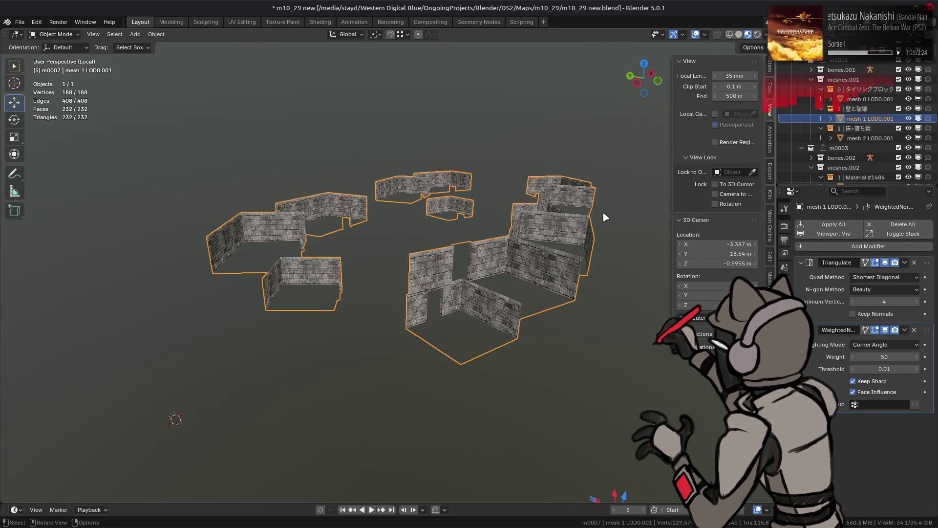
key("KP_Divide")
left_click(865, 90)
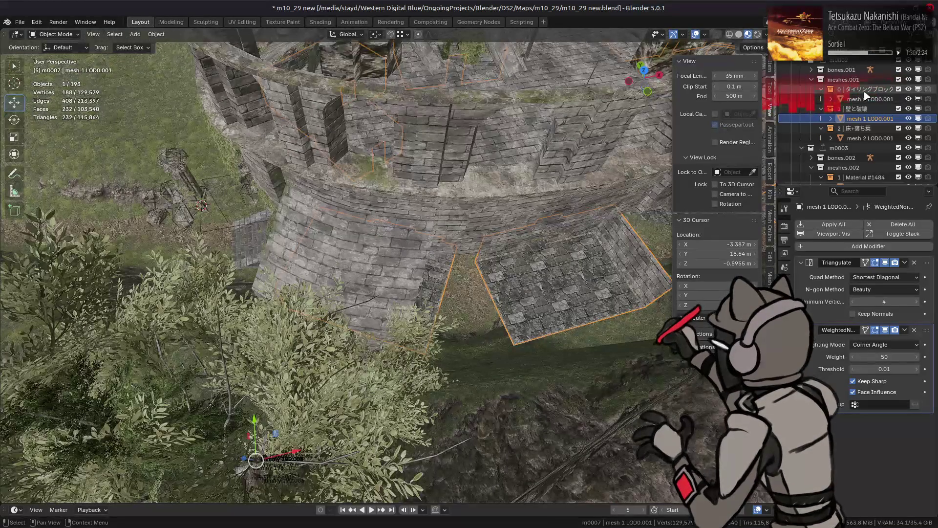
left_click(865, 99)
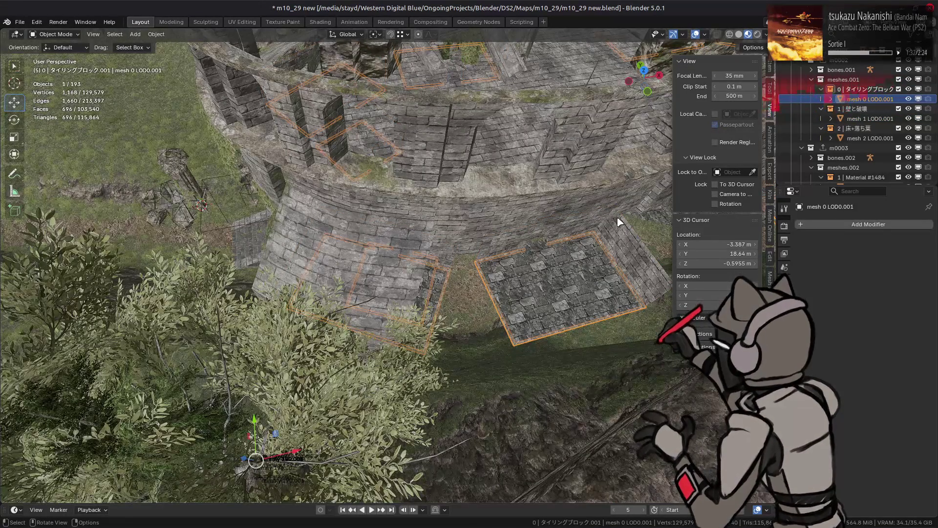
key("KP_Divide")
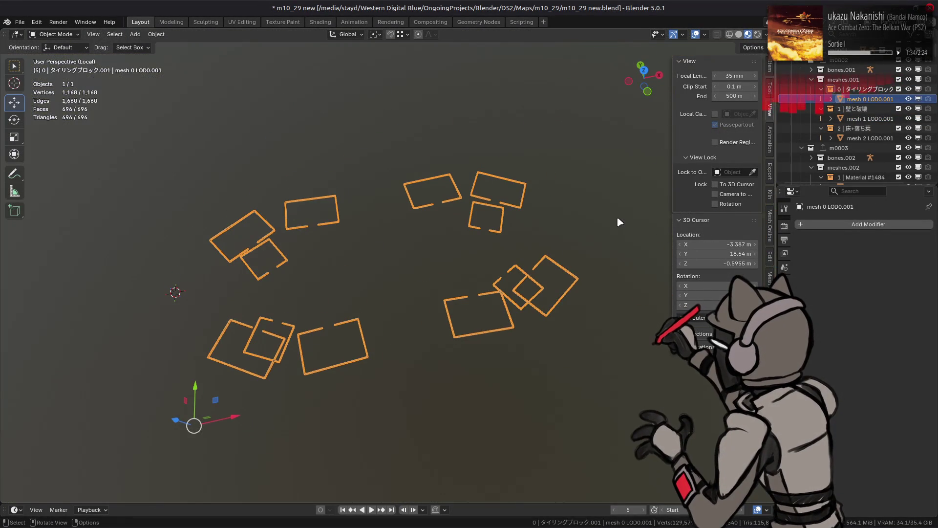
key("Tab")
scroll(522, 255, "up", 4)
mouse_move(521, 255)
middle_mouse_down()
mouse_move(473, 235)
mouse_move(449, 192)
mouse_move(458, 171)
mouse_move(457, 205)
middle_mouse_up()
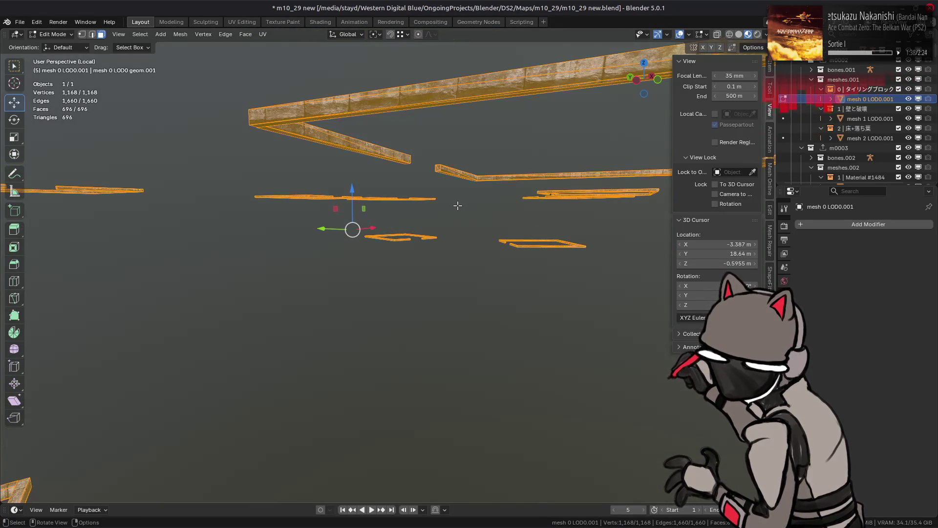
- Join the triangles into quads with all Compare options enabled and an adjusted maximum shape angle
key("q")
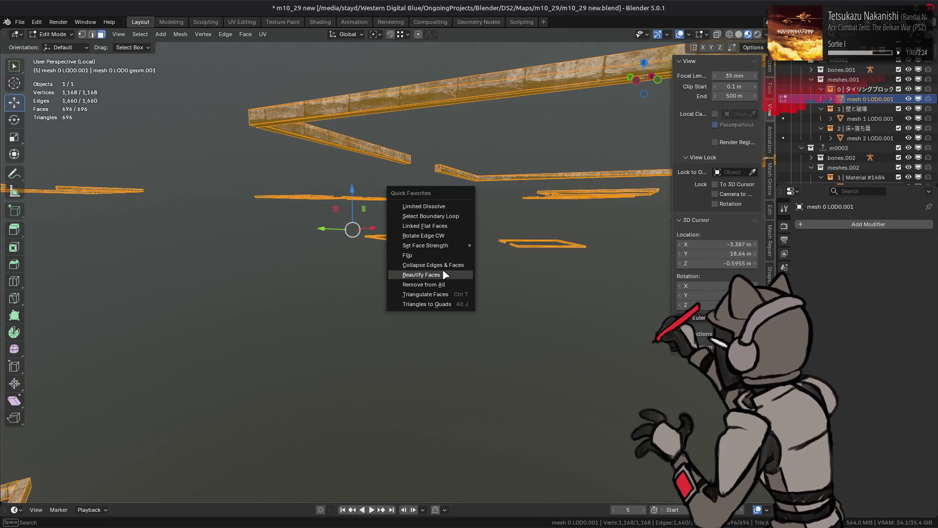
left_click(430, 304)
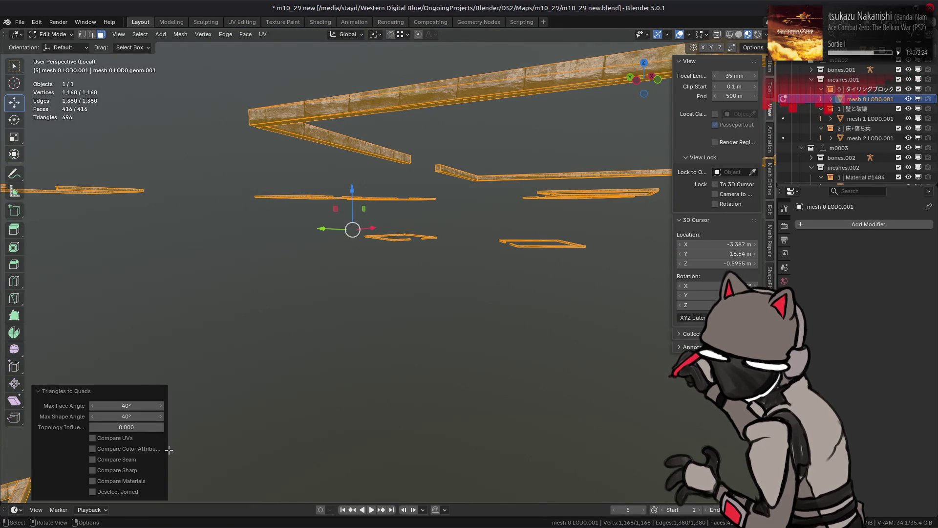
left_click_drag(123, 438, 122, 481)
left_click_drag(126, 416, 131, 419)
key("Return")
- In vertex mode, merge vertices by distance with a 0.0001 m merge distance
key("1")
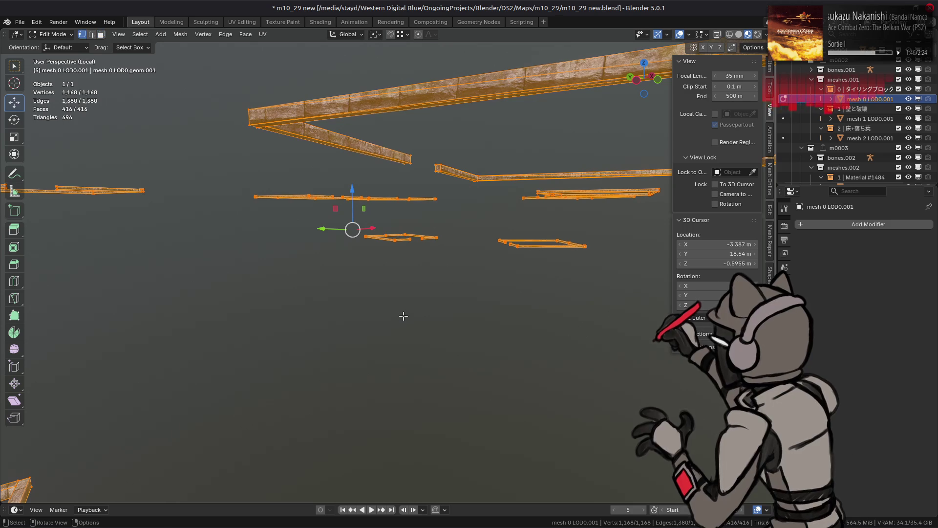
right_click(402, 313)
mouse_move(400, 435)
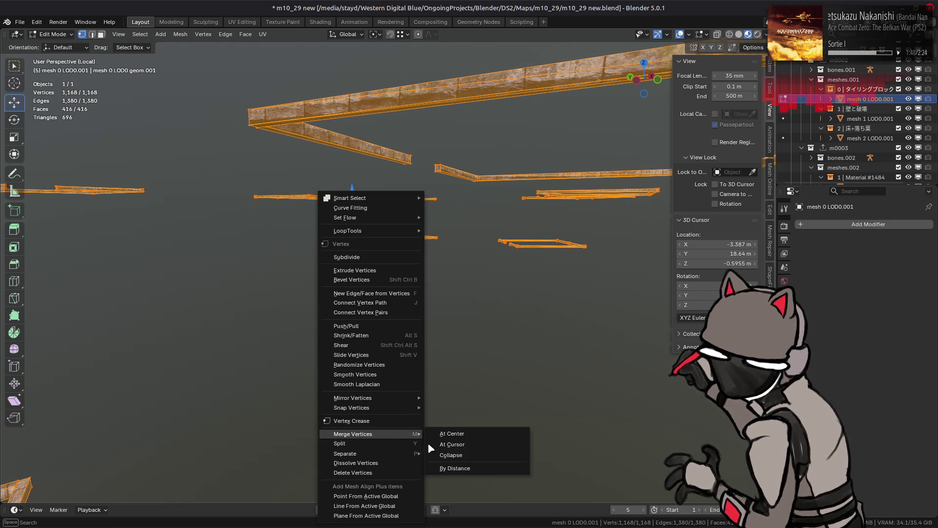
left_click(446, 468)
left_click(127, 460)
type(".0001")
key("Return")
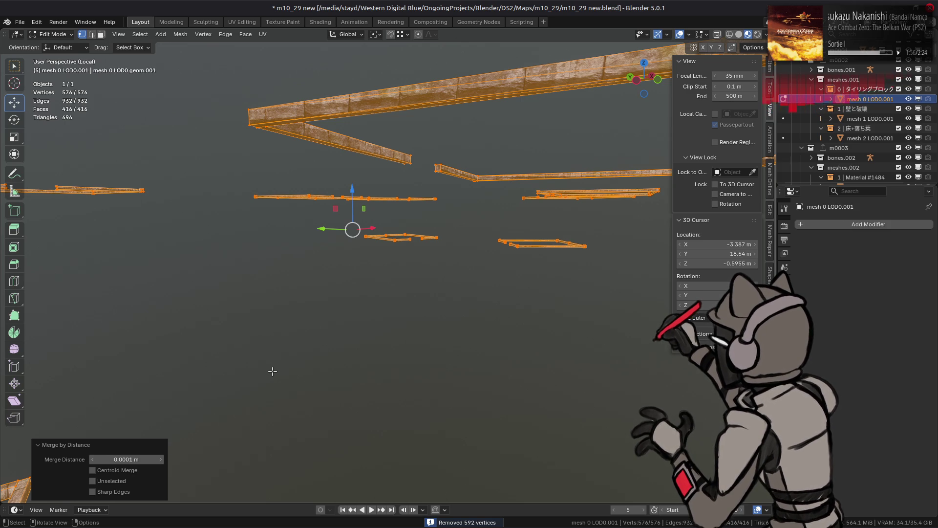
- Try Centroid Merge on then off, and test a 0.01 m merge distance
left_click(139, 470)
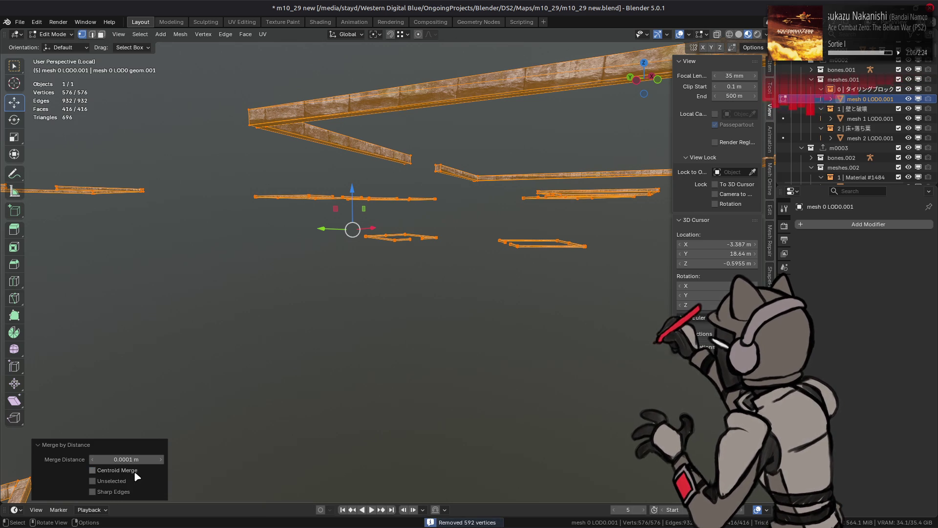
left_click(138, 472)
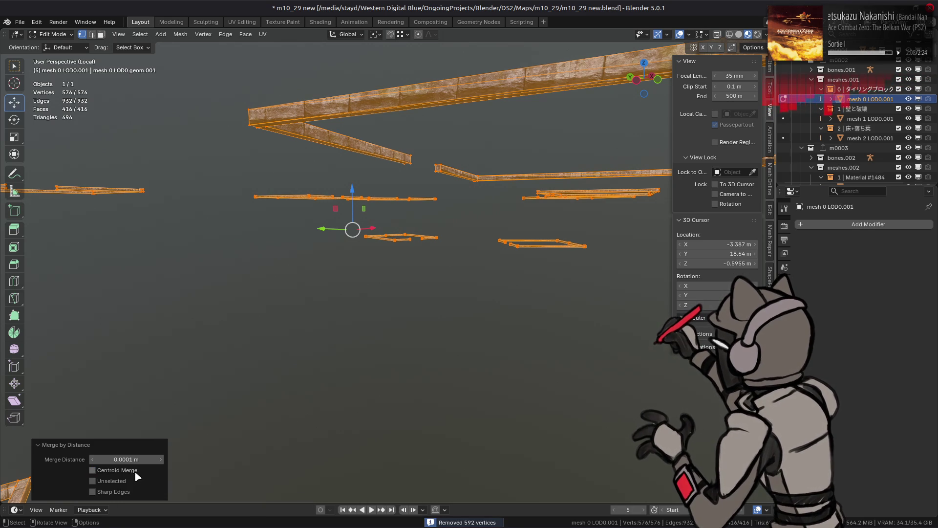
left_click(115, 459)
left_click(116, 459)
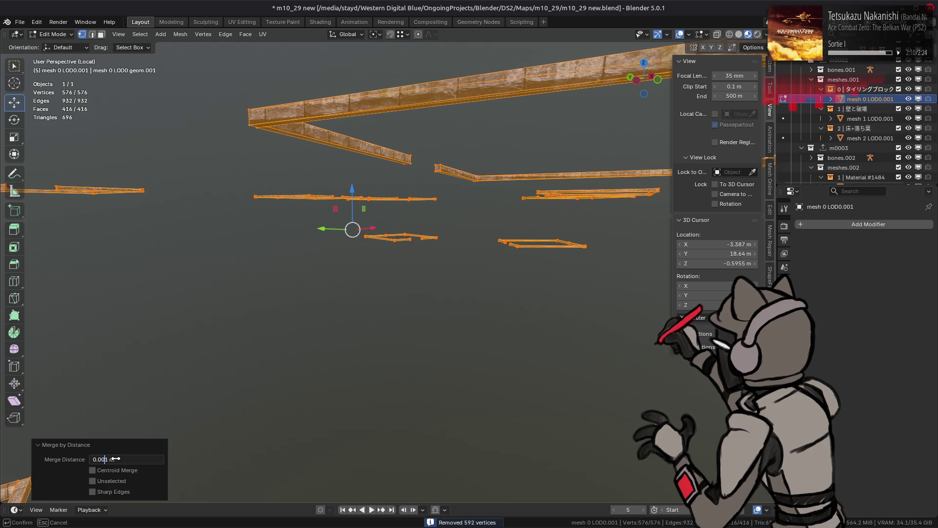
key("Return")
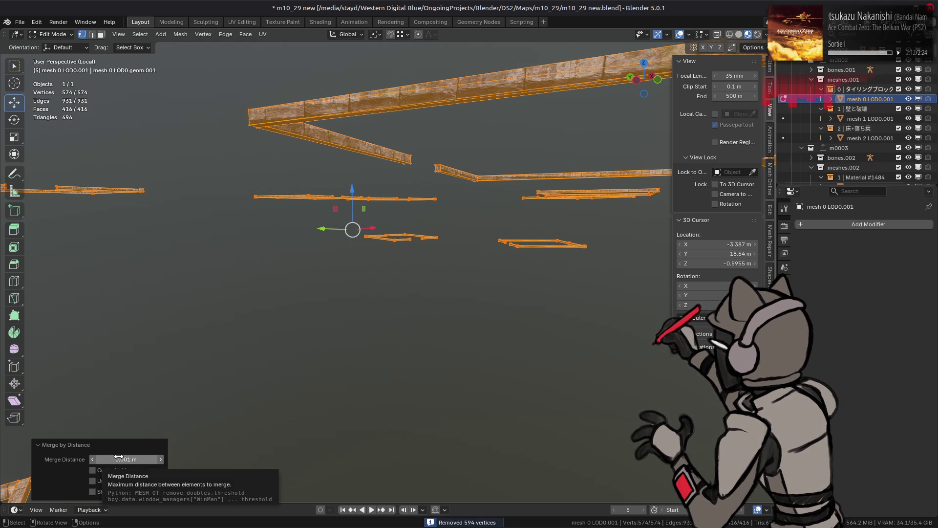
left_click(119, 459)
type("0.01")
key("Return")
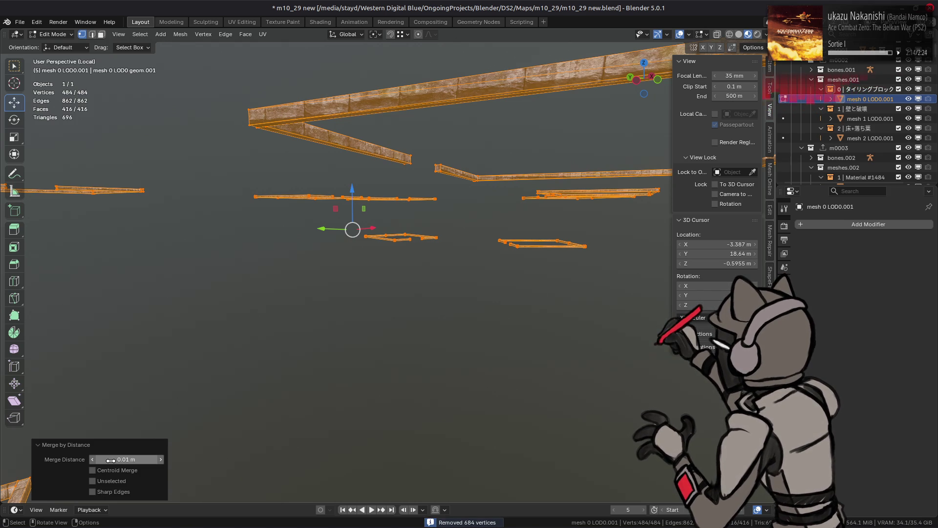
- Test merge distances of 0.002 m and 0.0002 m, then settle on 0.0005 m
left_click(138, 458)
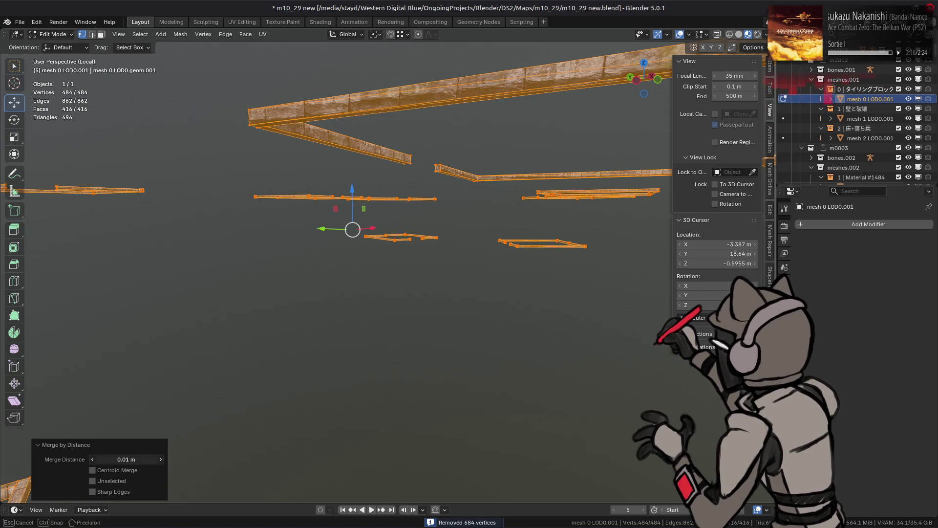
key("BackSpace")
type("2")
key("Return")
left_click(139, 458)
type(".0002")
key("Return")
left_click(139, 458)
type(".0005")
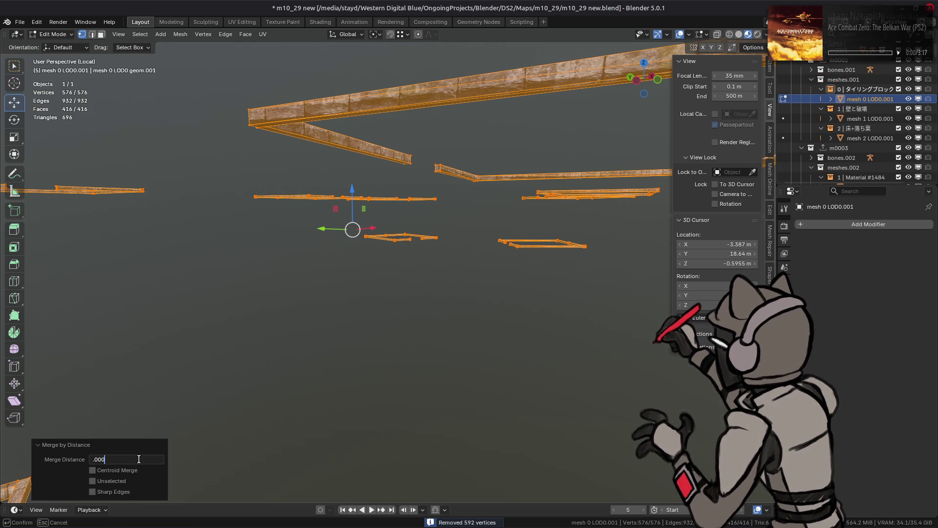
key("Return")
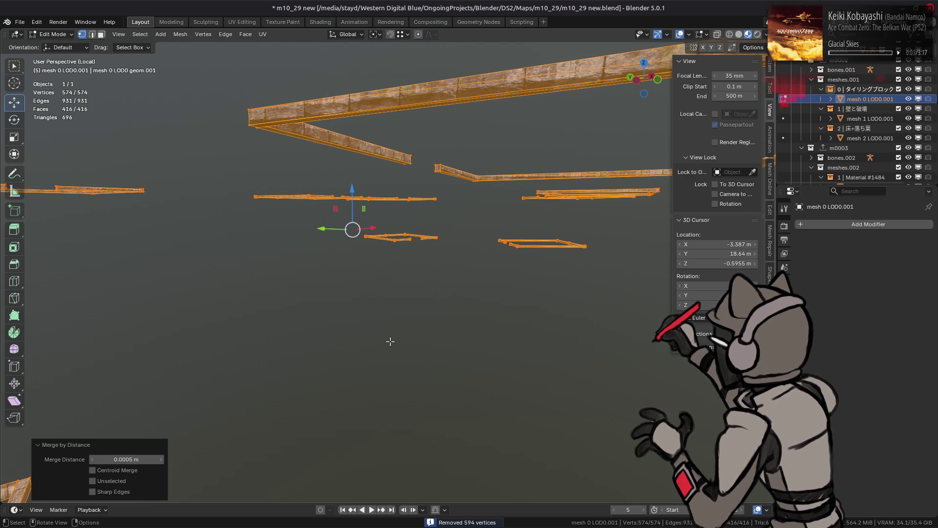
- Undo and redo the merge to compare vertex counts, then deselect all geometry
key("ctrl+z")
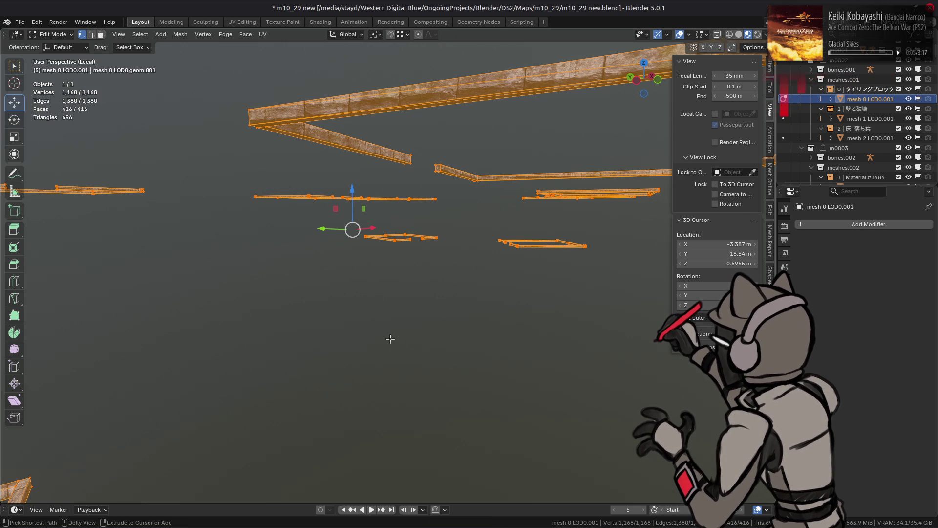
key("ctrl+shift+z")
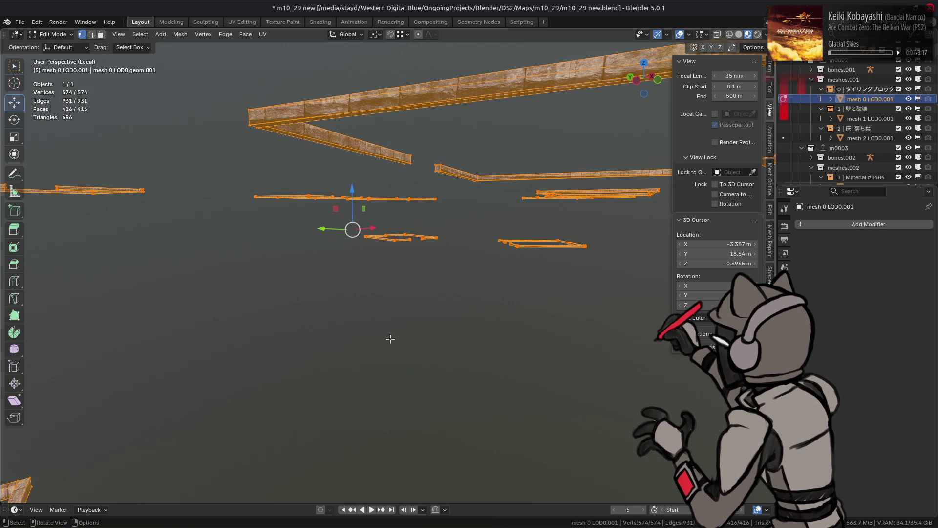
key("alt+a")
middle_click_drag(392, 310, 429, 318)
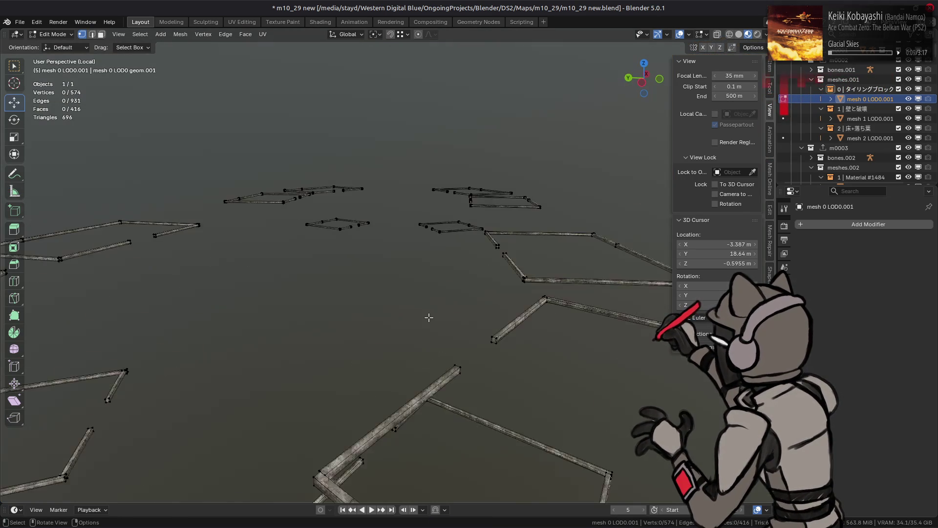
- Select all faces in face mode and run Triangles to Quads
key("a")
key("3")
right_click(429, 318)
left_click(429, 317)
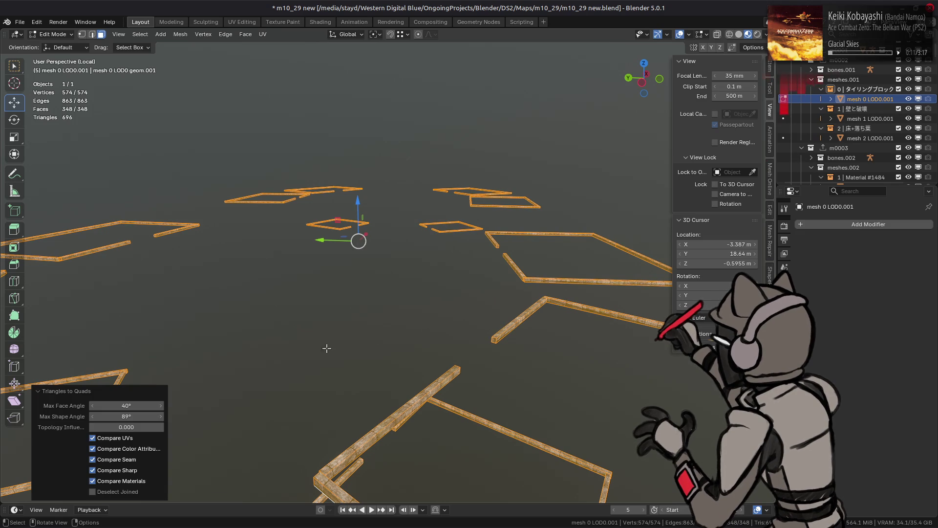
- Set Topology Influence to 0.5, then switch to vertex mode and return to Object Mode
middle_click_drag(324, 380, 331, 379)
left_click(138, 427)
key("BackSpace")
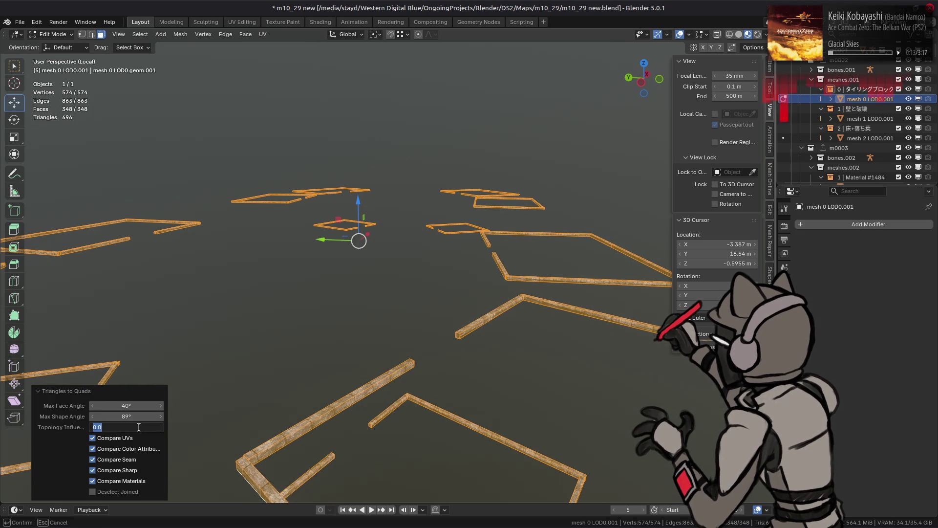
type("0.5")
key("Return")
mouse_move(376, 335)
middle_mouse_down()
mouse_move(415, 312)
mouse_move(387, 307)
middle_mouse_up()
scroll(387, 308, "up", 4)
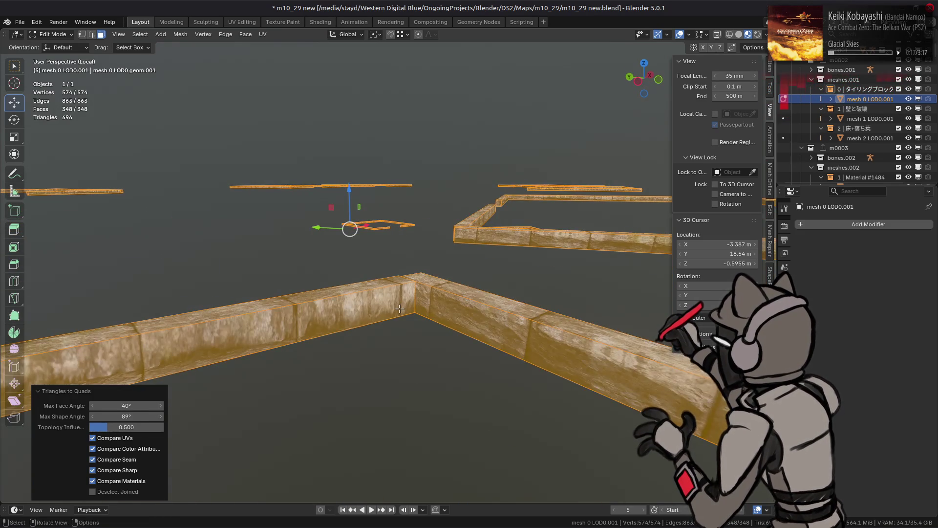
scroll(399, 311, "up", 2)
key("1")
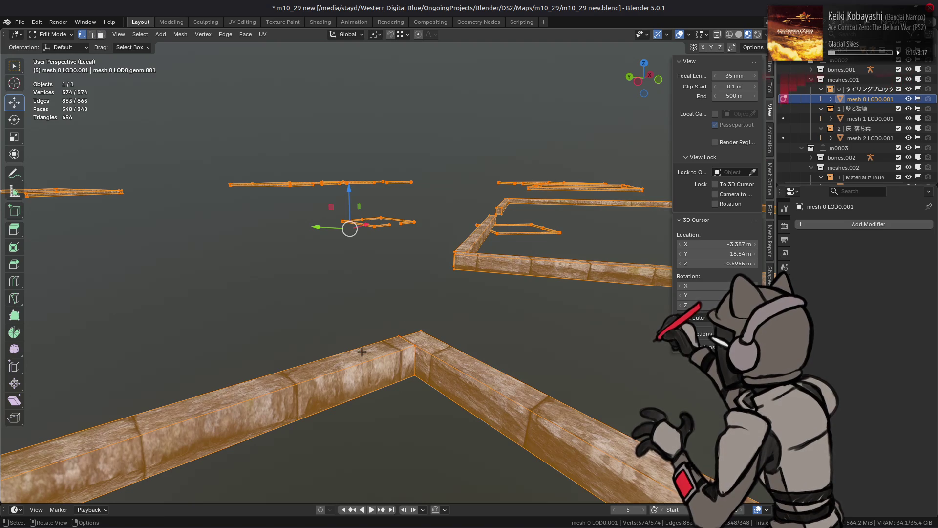
key("Tab")
scroll(366, 346, "up", 5)
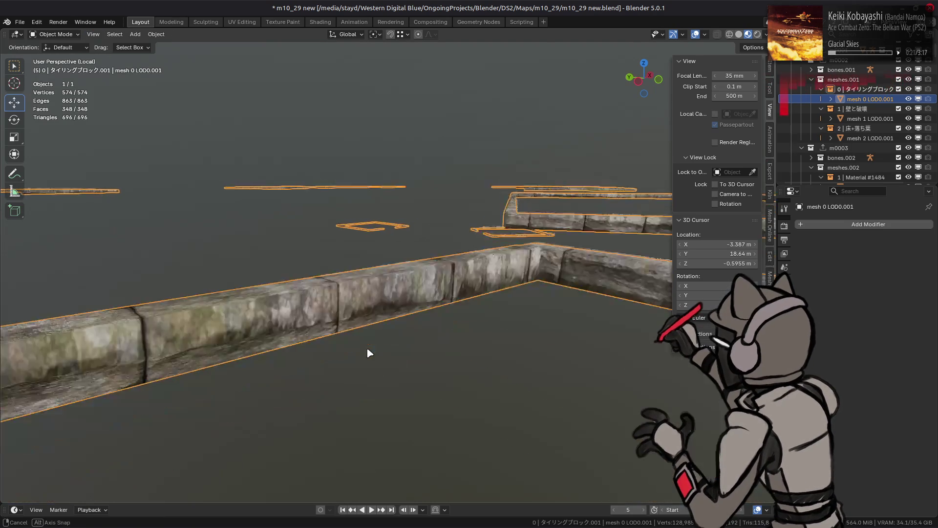
- Switch the viewport to solid shading to inspect the walls
scroll(372, 349, "down", 5)
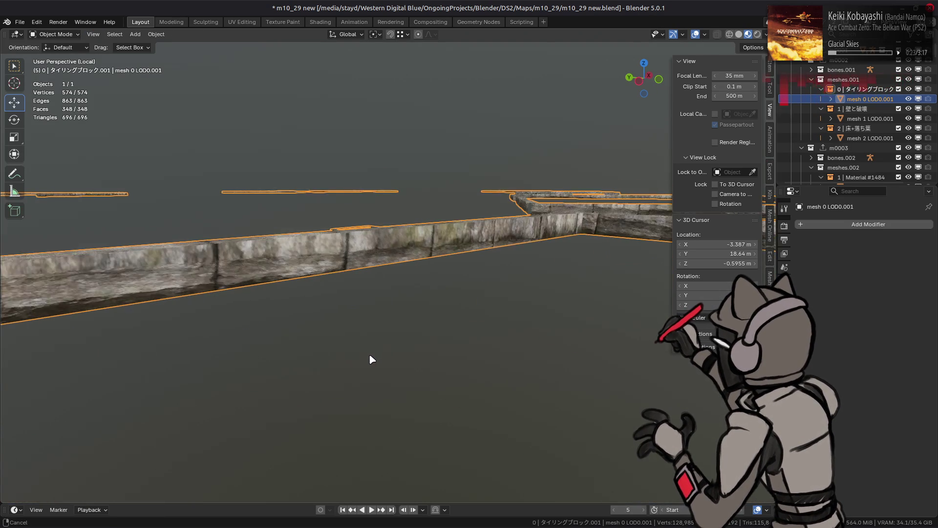
key("z")
scroll(470, 244, "down", 3)
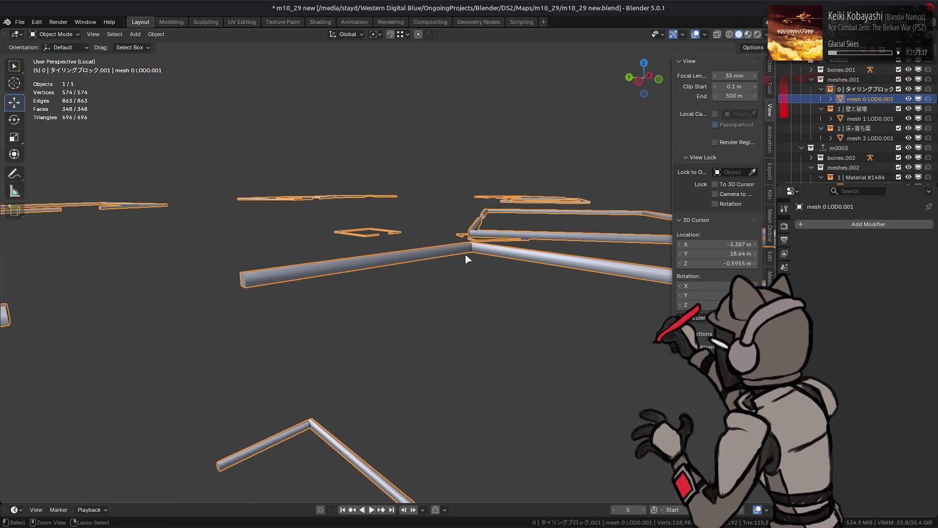
scroll(469, 256, "up", 4)
- Select the beam's end face in Edit Mode, try moving it, undo, and return to Object Mode
key("Tab")
scroll(469, 241, "up", 3)
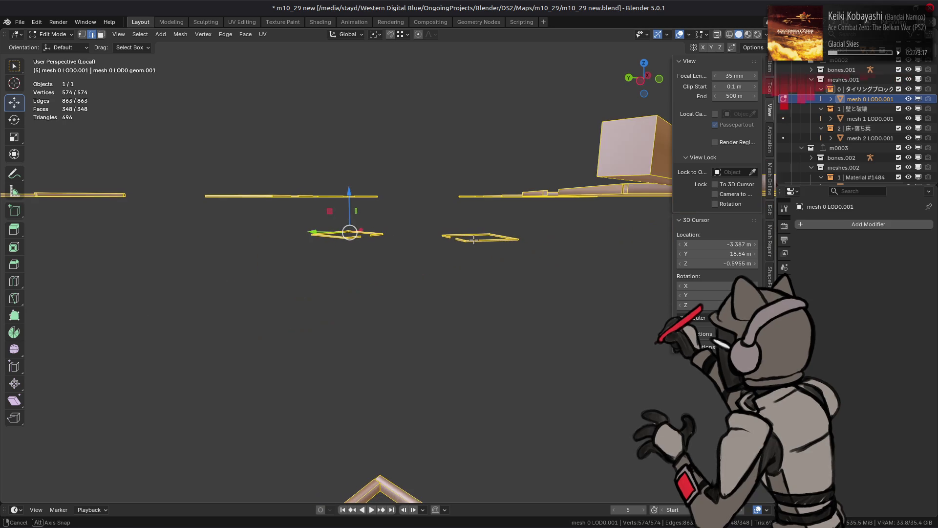
scroll(350, 402, "down", 5)
key("3")
left_click(350, 402)
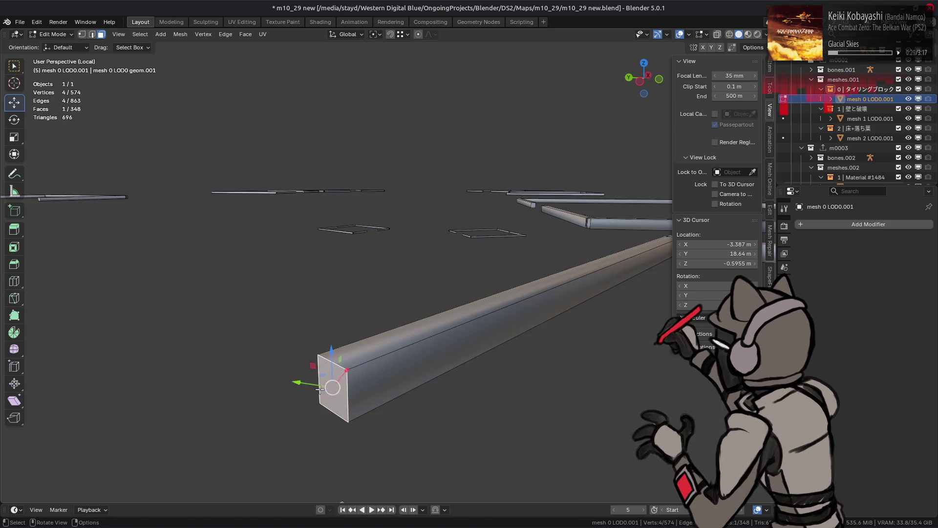
key("g")
left_click(337, 257)
key("ctrl+z")
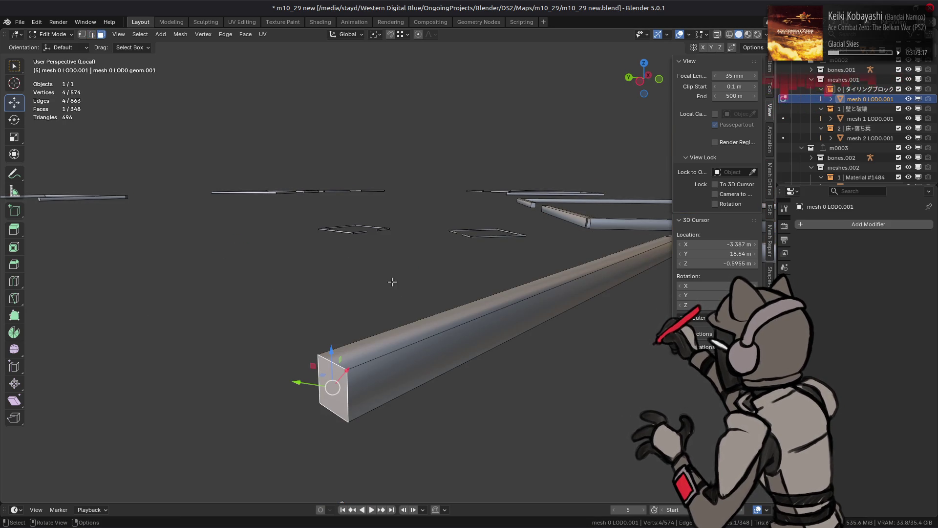
key("Tab")
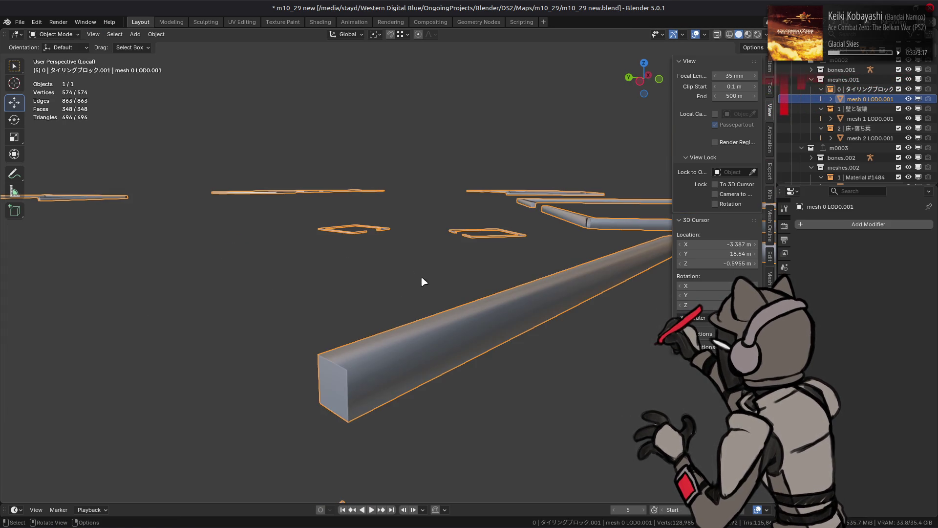
- Add a Weighted Normal modifier with Weighting Mode set to Corner Angle
left_click(826, 225)
mouse_move(807, 228)
left_click(882, 230)
left_click(877, 277)
left_click(866, 299)
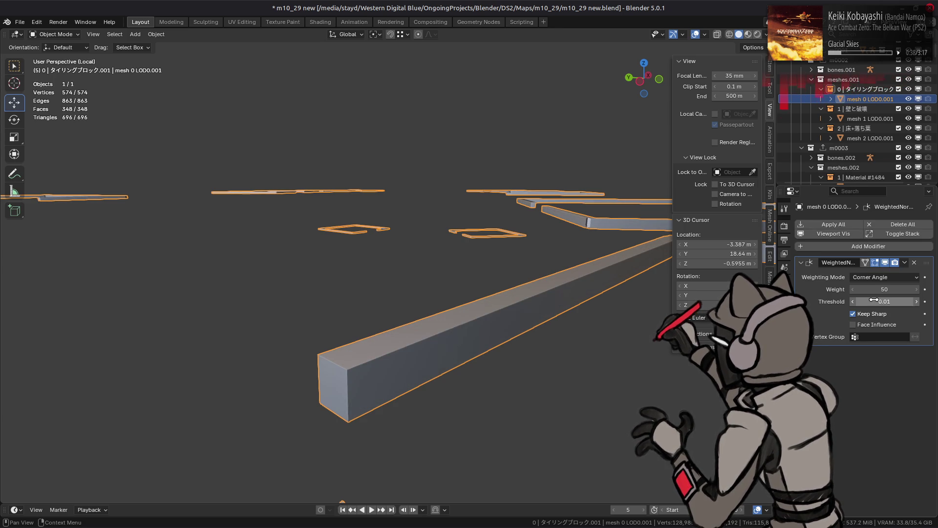
- Compare shading with the modifier toggled off and on, then deselect all and save the file
left_click(885, 263)
left_click(886, 262)
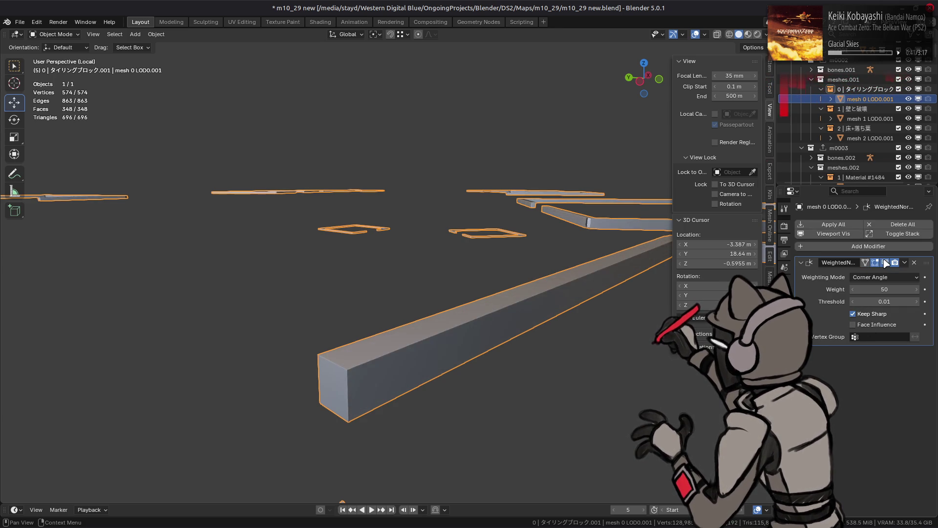
left_click(886, 263)
left_click(886, 263)
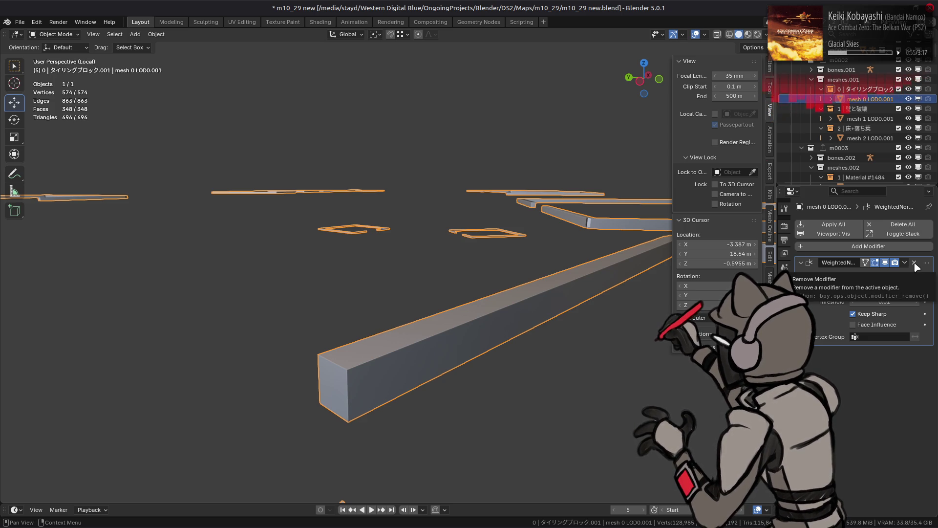
key("alt+a")
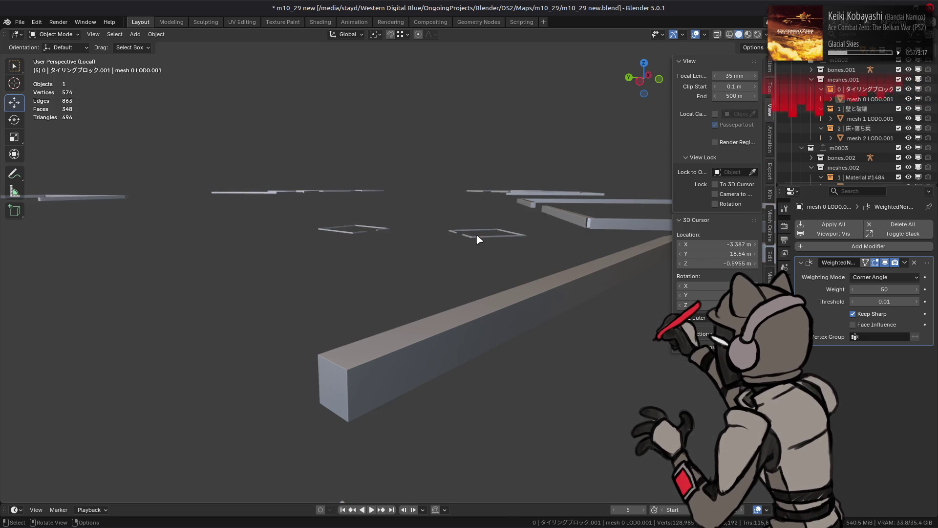
key("ctrl+s")
scroll(478, 239, "down", 5)
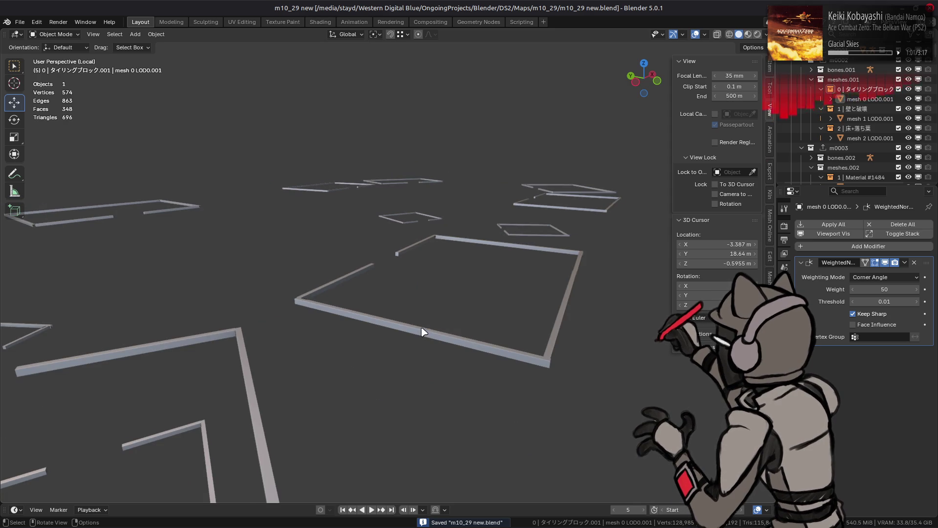
- Switch to material preview shading and enter Edit Mode on the wall mesh
key("a")
key("z")
mouse_move(461, 189)
middle_mouse_down()
mouse_move(472, 185)
mouse_move(461, 215)
middle_mouse_up()
scroll(462, 215, "down", 5)
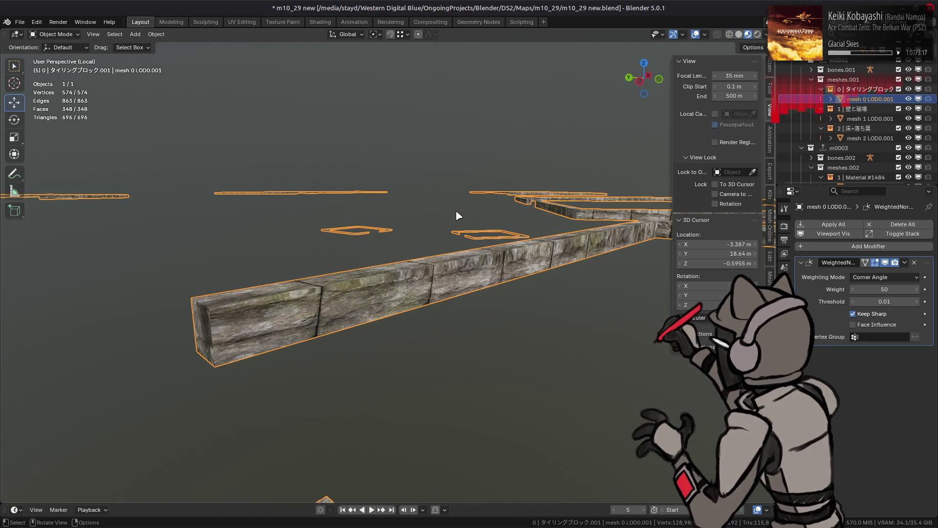
key("Tab")
- Select the near beam's end face and all faces of similar area with a 0.01 threshold
left_click(624, 456)
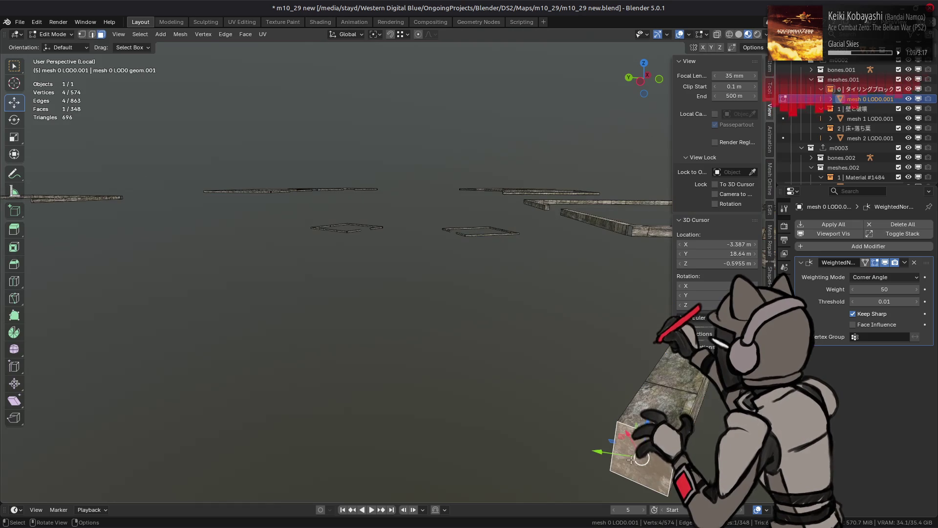
key("alt+a")
left_click(141, 35)
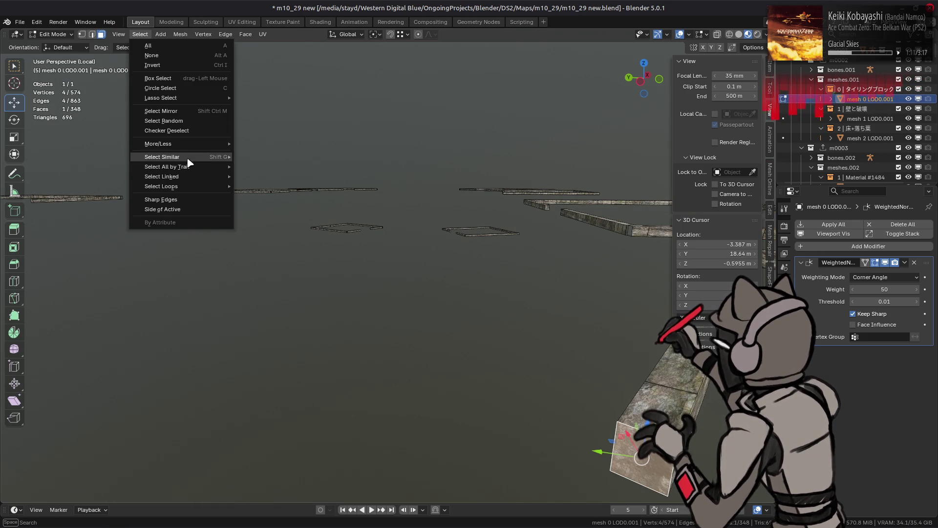
mouse_move(191, 161)
left_click(265, 175)
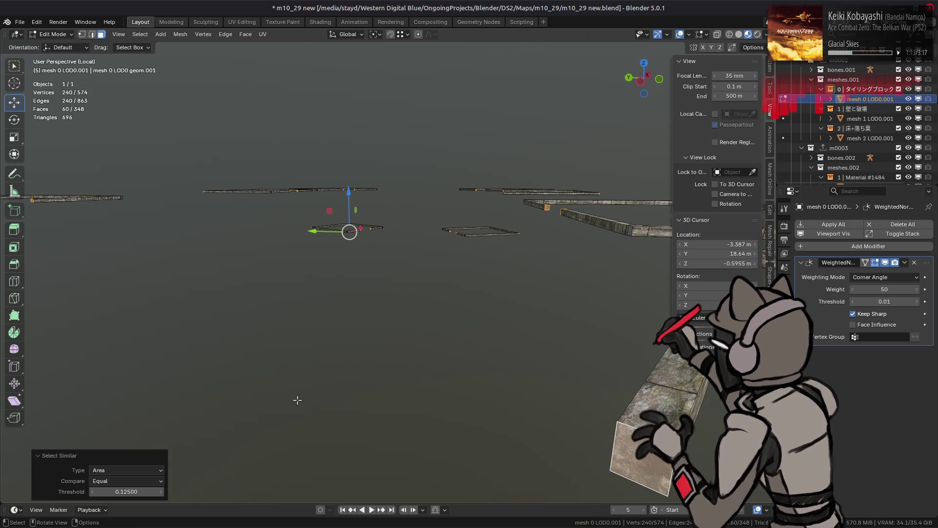
left_click(139, 490)
key("BackSpace")
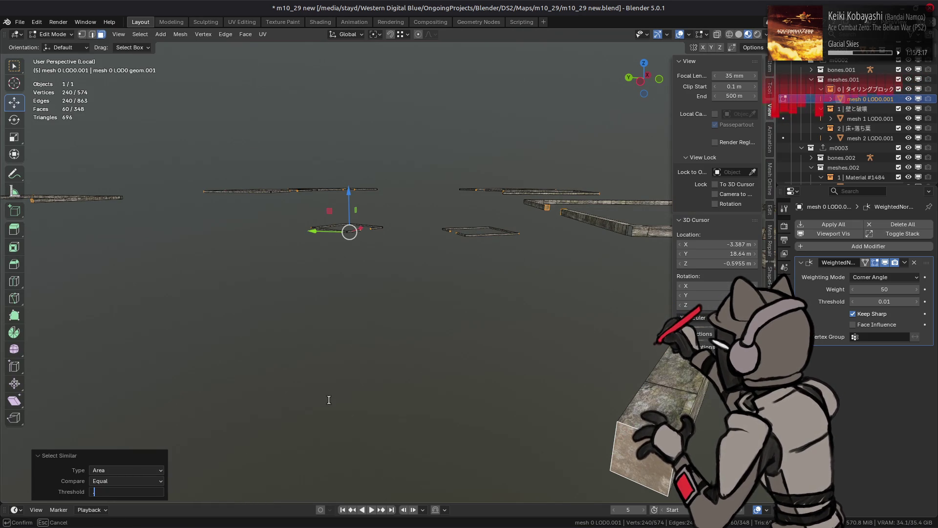
type("0.01")
key("Return")
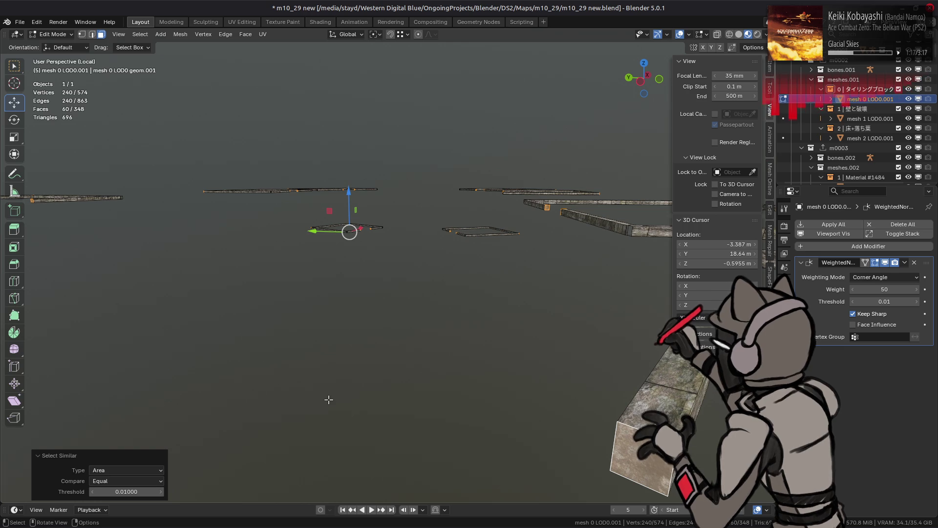
- Mark the selected edges as sharp in edge mode and clear the selection
key("2")
right_click(415, 292)
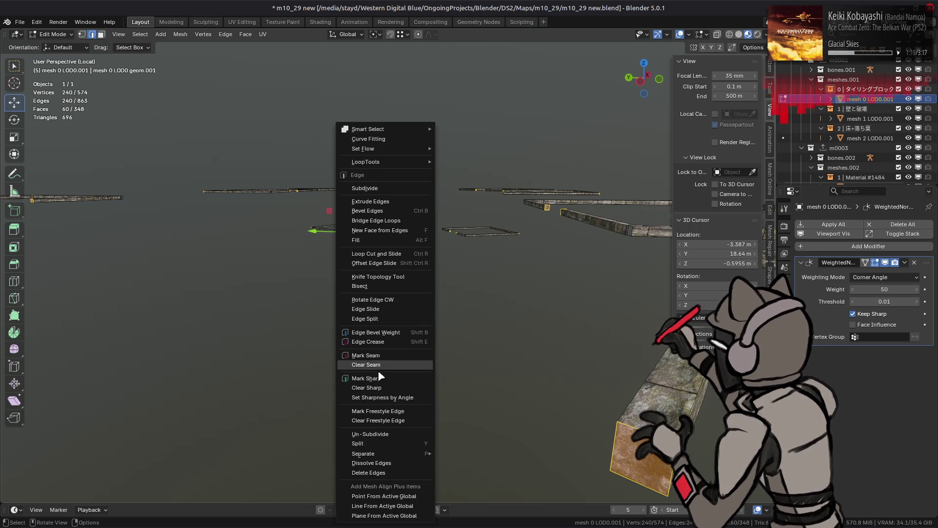
left_click(412, 349)
left_click(410, 346)
- Select all faces and apply smooth shading to the whole mesh
key("3")
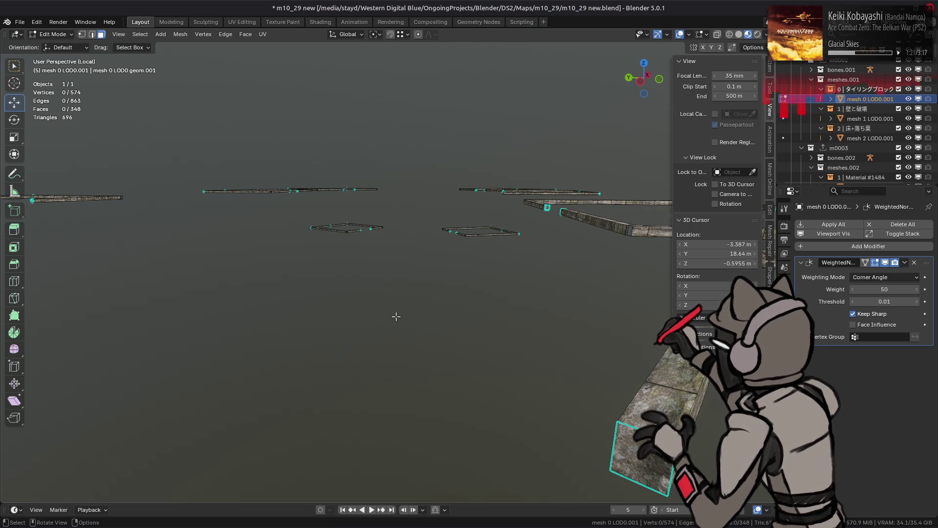
key("a")
left_click(180, 34)
left_click(350, 224)
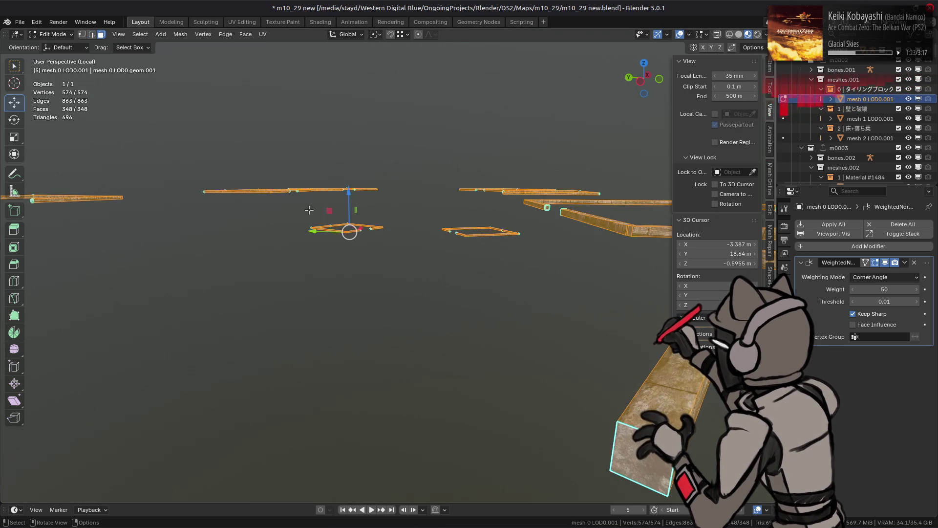
- Check the shading in solid and material preview, then re-enter Edit Mode with X-ray on
key("Tab")
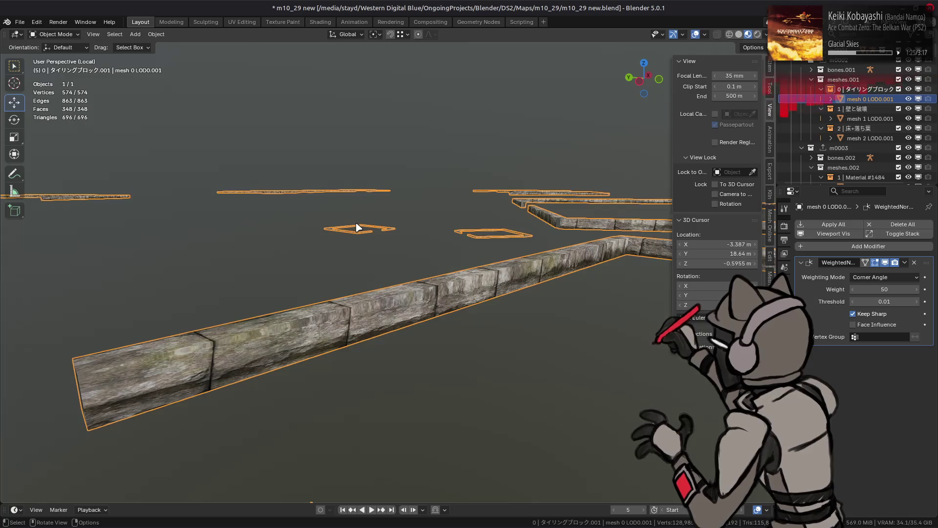
left_click(363, 251)
left_click(740, 34)
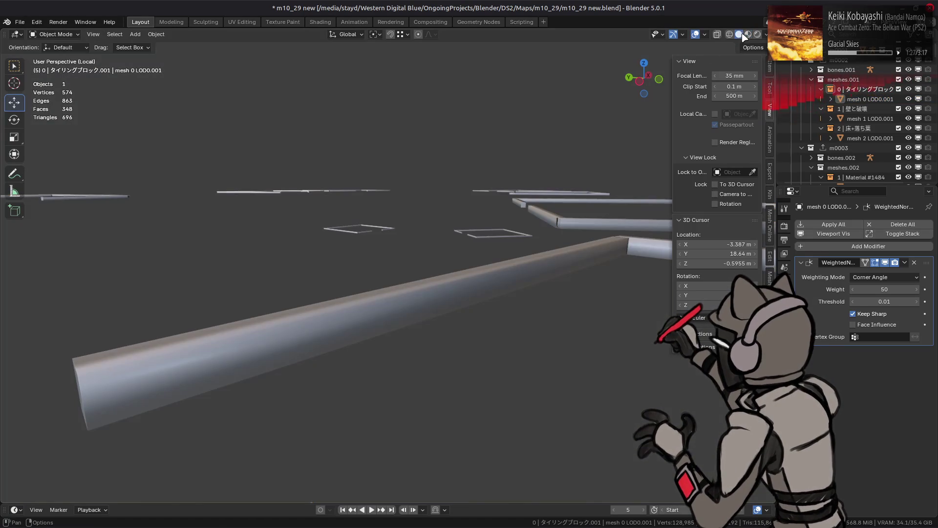
left_click(749, 34)
key("Tab")
mouse_move(562, 210)
middle_mouse_down()
mouse_move(523, 183)
mouse_move(342, 272)
mouse_move(430, 272)
mouse_move(342, 291)
mouse_move(453, 335)
mouse_move(477, 320)
middle_mouse_up()
key("alt+z")
- Select the upper diagonal wall face and all faces sharing its normal direction
scroll(478, 320, "up", 5)
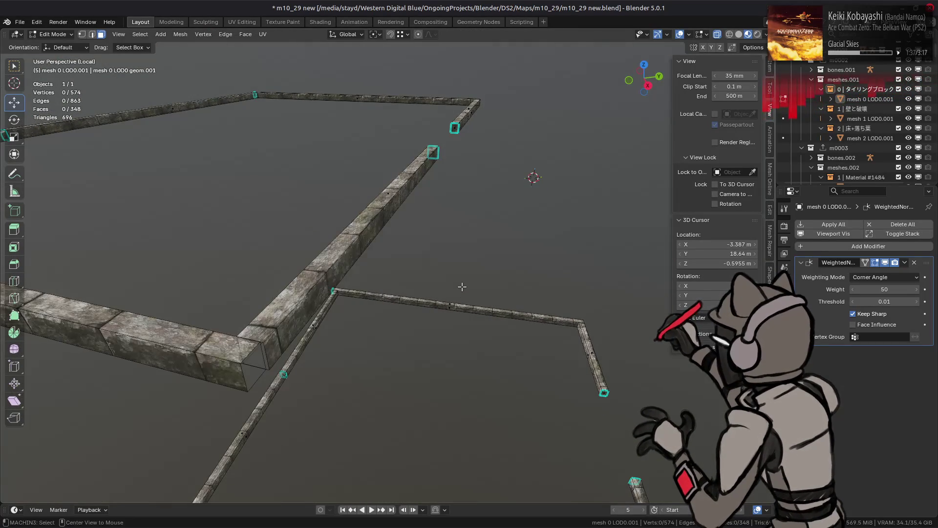
middle_click_drag(532, 174, 498, 187)
left_click(533, 117)
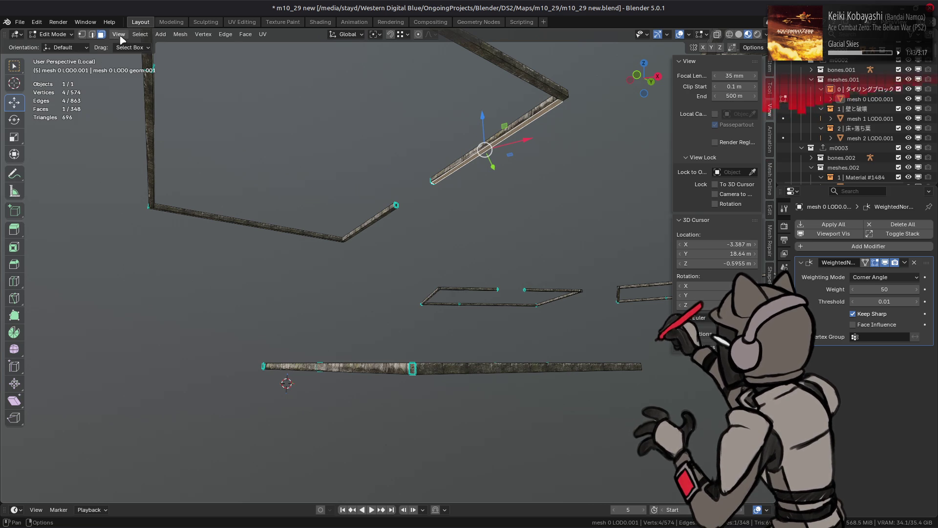
left_click(140, 34)
mouse_move(184, 157)
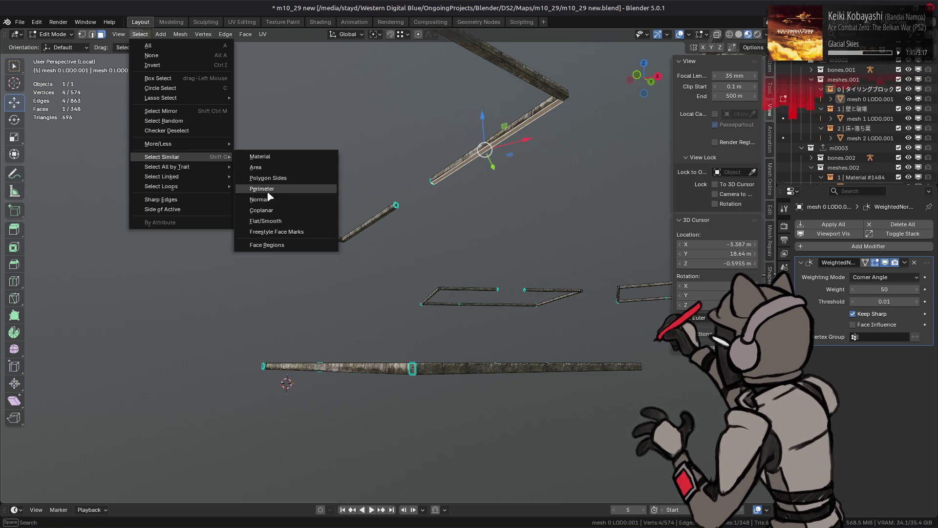
left_click(271, 200)
- Delete the selected faces, undo and redo to compare, return to Object Mode and save
right_click(361, 234)
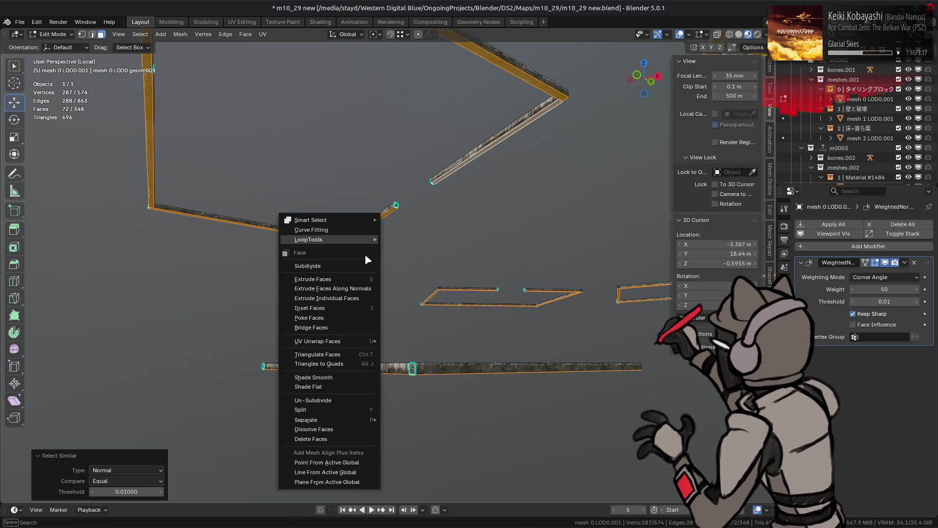
left_click(334, 439)
key("ctrl+z")
mouse_move(399, 222)
middle_mouse_down()
mouse_move(401, 257)
mouse_move(216, 288)
mouse_move(241, 268)
mouse_move(295, 264)
middle_mouse_up()
key("ctrl+shift+z")
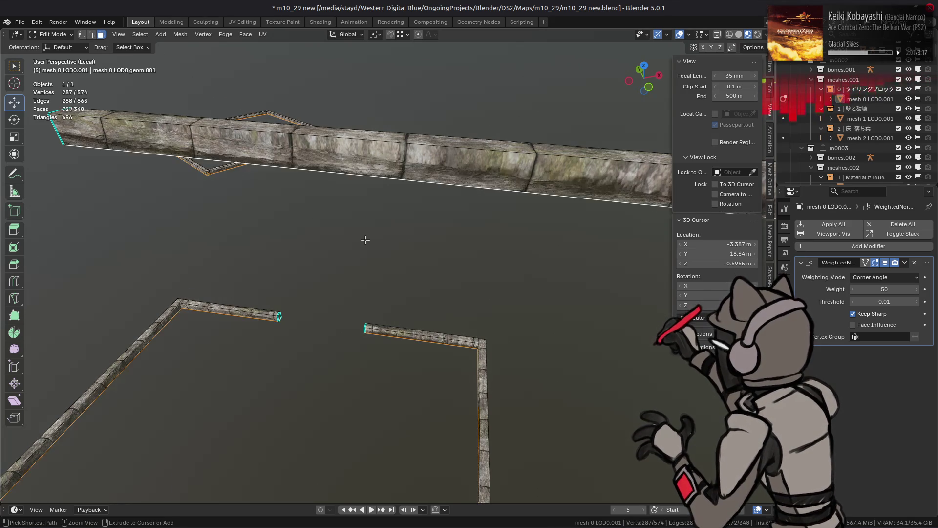
key("Tab")
mouse_move(367, 244)
middle_mouse_down()
mouse_move(335, 226)
mouse_move(418, 217)
mouse_move(360, 245)
mouse_move(471, 247)
middle_mouse_up()
key("ctrl+s")
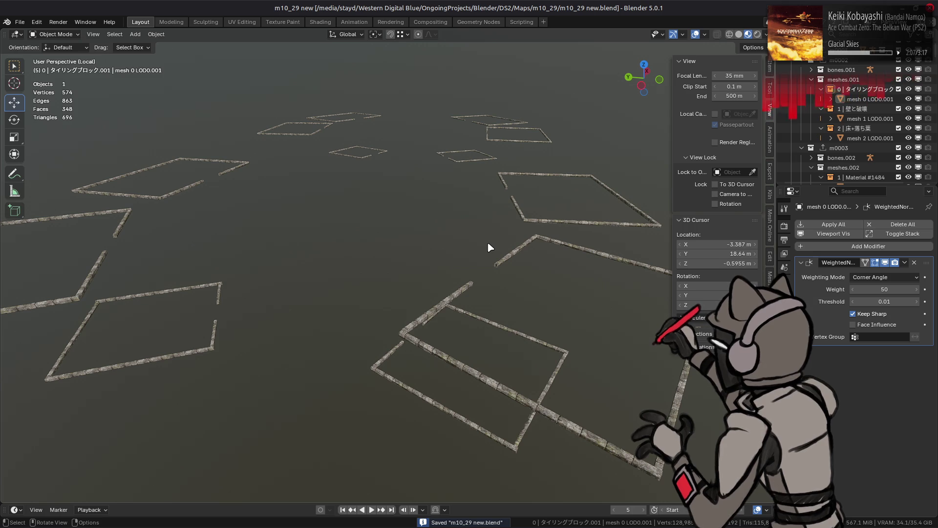
- Exit local view, frame the castle walls, and select the ivy-covered wall piece mesh 7 LOD0.002
key("KP_Divide")
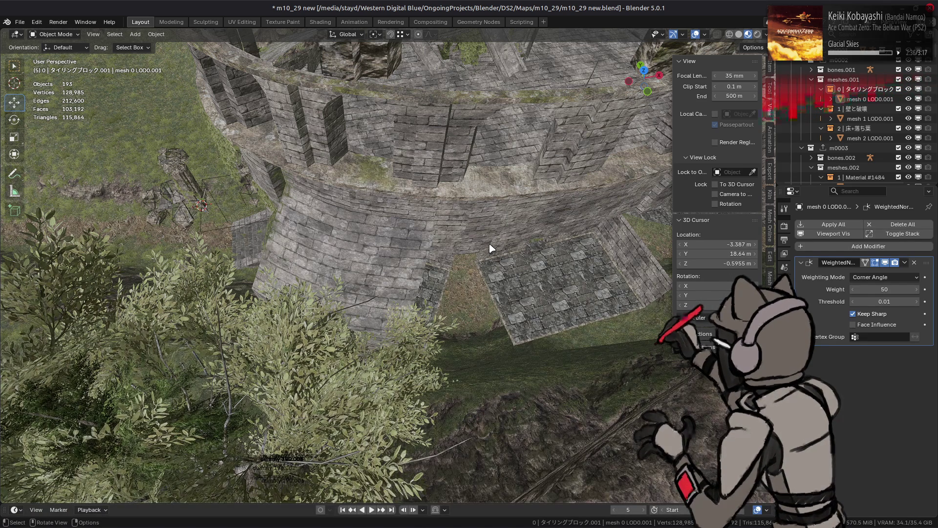
mouse_move(357, 235)
middle_mouse_down()
mouse_move(453, 195)
mouse_move(541, 288)
middle_mouse_up()
scroll(494, 283, "up", 3)
scroll(469, 285, "up", 6)
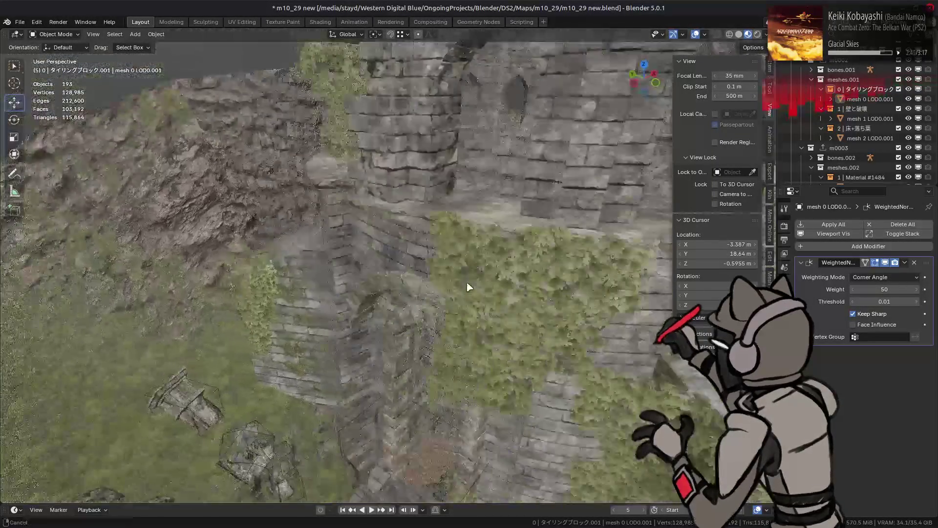
mouse_move(473, 286)
middle_mouse_down()
mouse_move(402, 264)
mouse_move(475, 280)
mouse_move(379, 303)
mouse_move(347, 299)
mouse_move(396, 303)
mouse_move(253, 308)
mouse_move(482, 300)
mouse_move(437, 270)
middle_mouse_up()
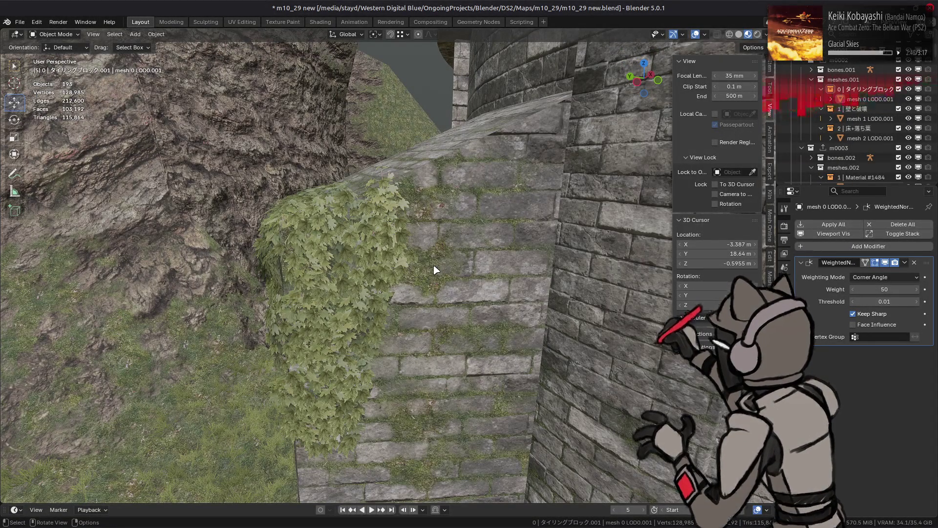
left_click(525, 299)
scroll(518, 274, "up", 3)
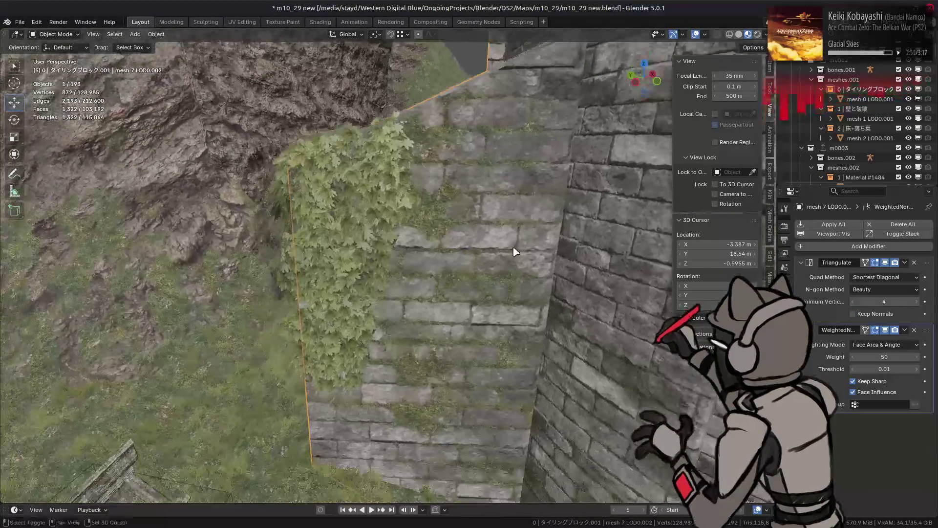
- In Edit Mode on the wall piece, select its linked flat faces with a 5° sharpness limit
key("Tab")
middle_click_drag(502, 249, 423, 297)
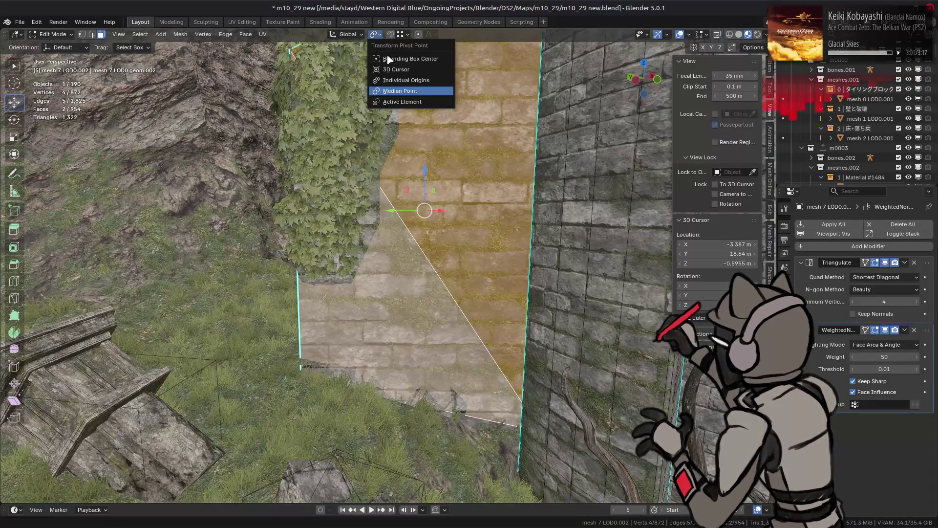
mouse_move(394, 57)
middle_mouse_down()
mouse_move(439, 122)
mouse_move(370, 112)
mouse_move(401, 147)
mouse_move(453, 263)
mouse_move(630, 115)
middle_mouse_up()
mouse_move(650, 103)
left_mouse_down()
mouse_move(654, 87)
mouse_move(502, 263)
left_mouse_up()
left_click(502, 263, "shift")
mouse_move(544, 272)
middle_mouse_down()
mouse_move(517, 255)
mouse_move(530, 365)
mouse_move(468, 314)
middle_mouse_up()
right_click(468, 312)
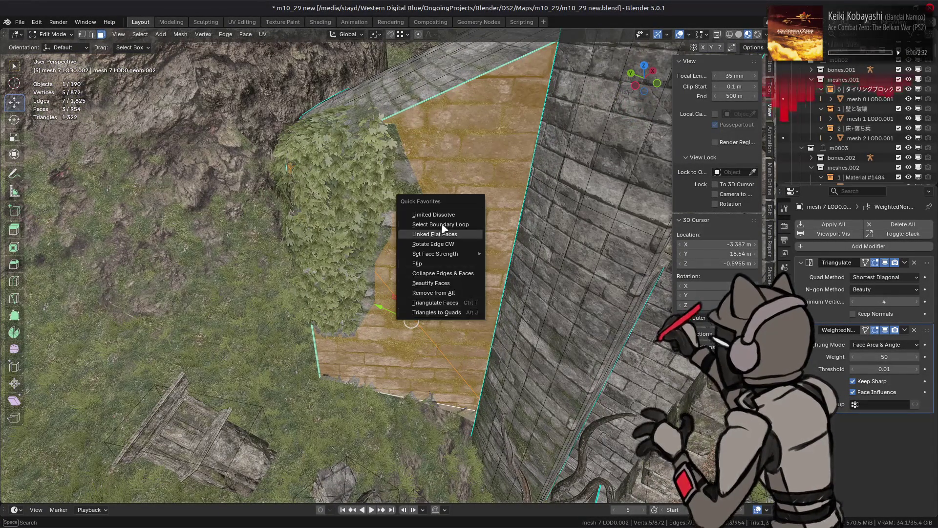
left_click(445, 238)
left_click(132, 486)
type("5")
key("Return")
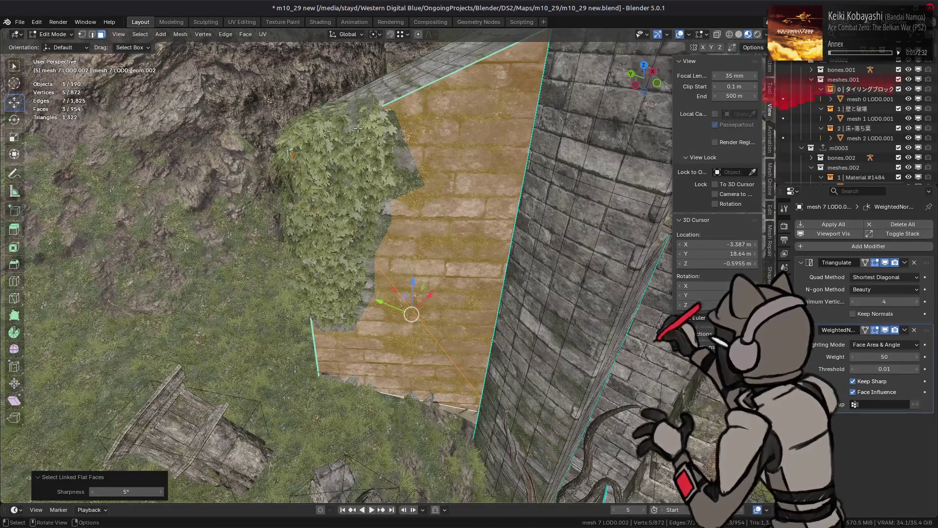
- Change the transform pivot point, first to Median Point, then to another option
left_click(376, 35)
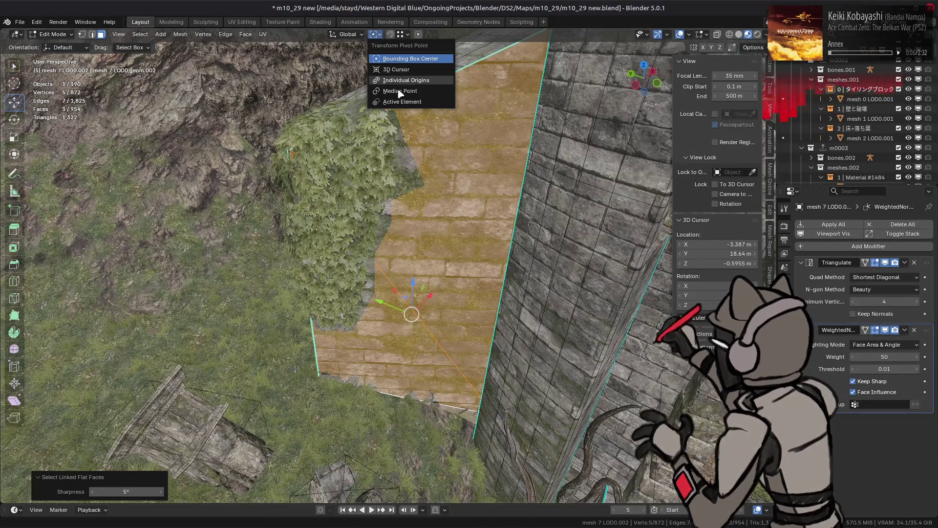
left_click(398, 91)
left_click(376, 34)
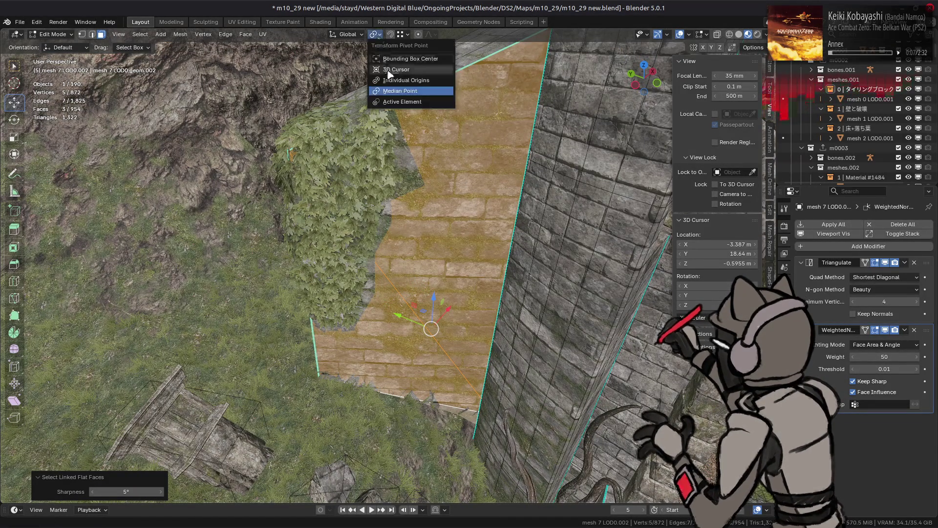
left_click(391, 69)
mouse_move(386, 147)
middle_mouse_down()
mouse_move(373, 201)
mouse_move(383, 220)
middle_mouse_up()
- Snap the 3D cursor to the selected wall faces, also trying surface-aligned cursor placement
key("shift+s")
left_click(383, 279)
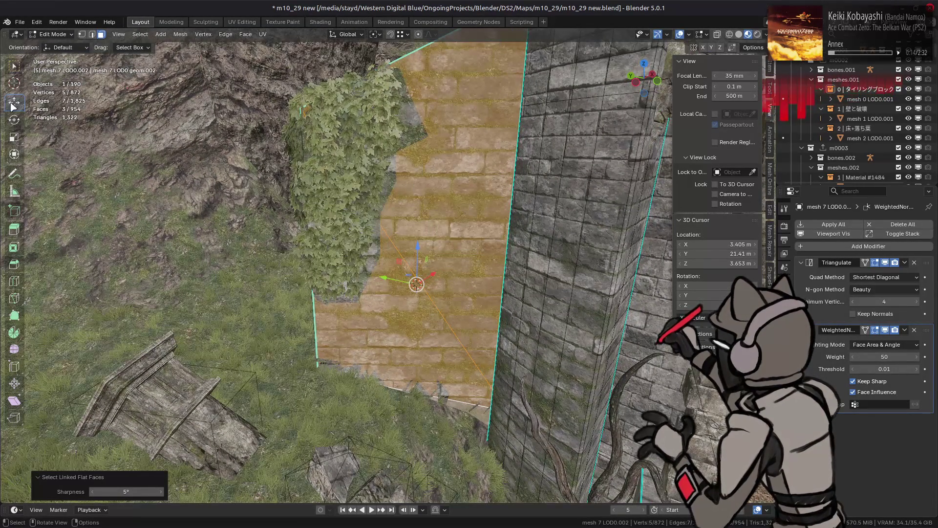
left_click(16, 87)
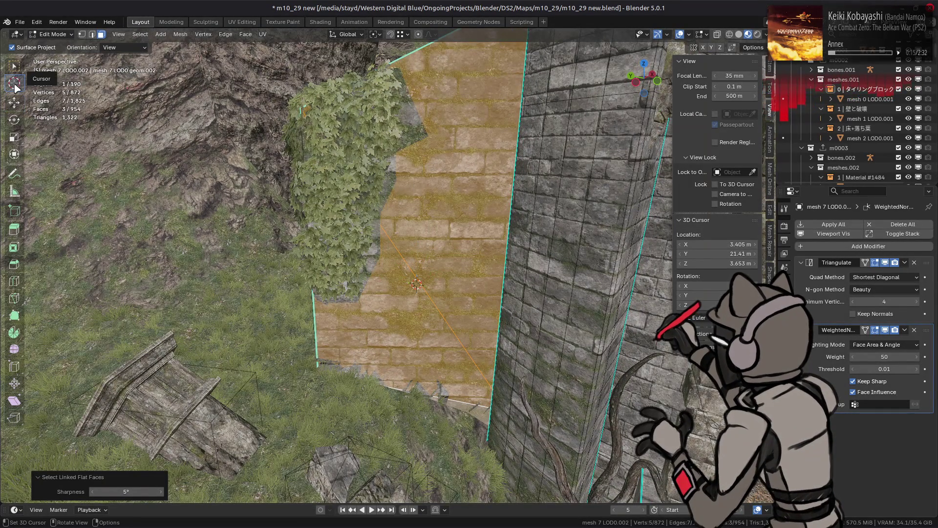
left_click(124, 47)
left_click(125, 82)
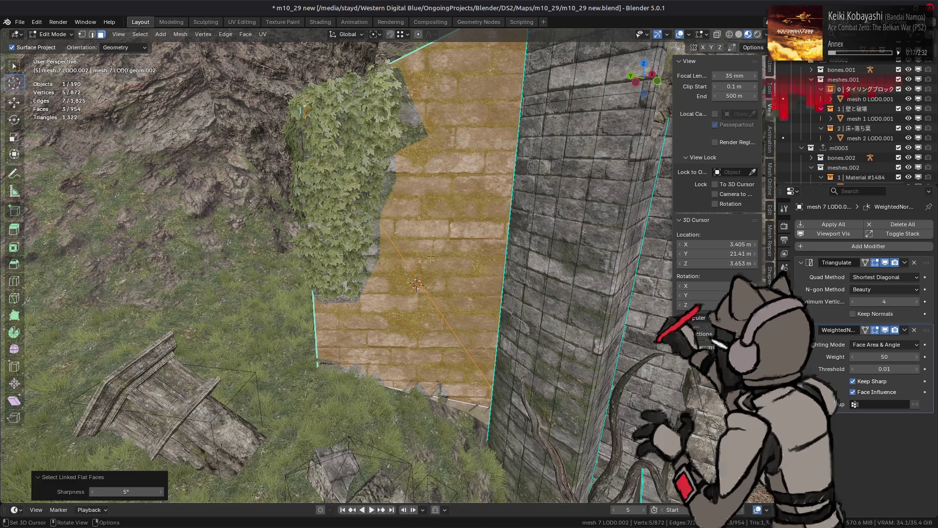
left_click(454, 238)
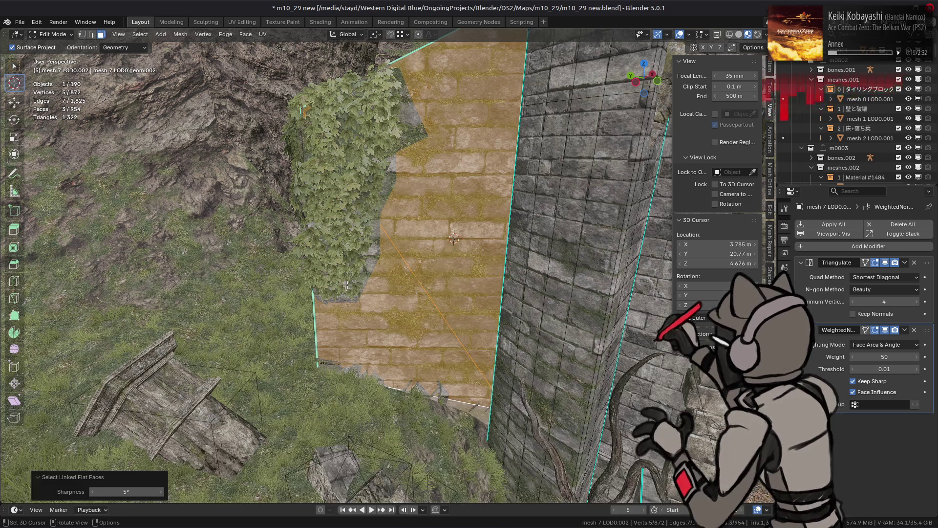
left_click(14, 103)
key("shift+s")
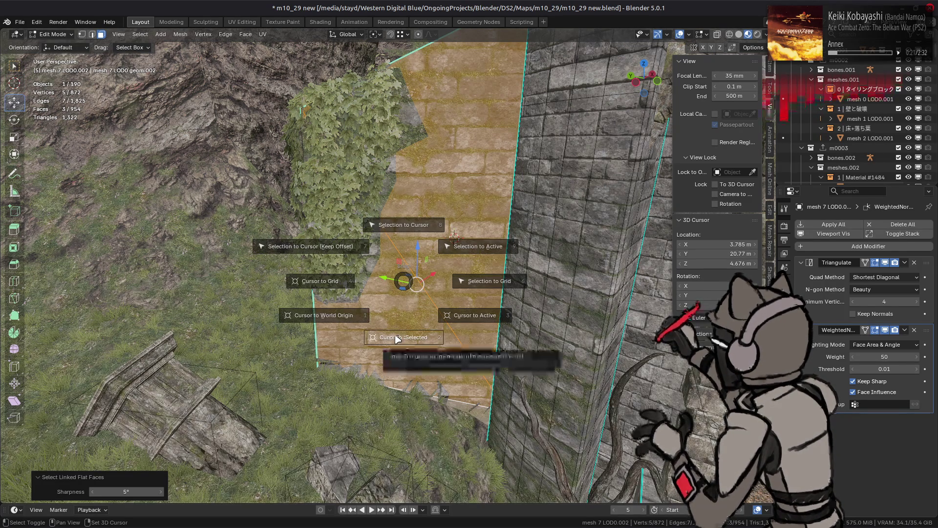
left_click(389, 342)
- Back in Object Mode, select the ivy mesh, save m10_29 new.blend and open Preferences
key("Tab")
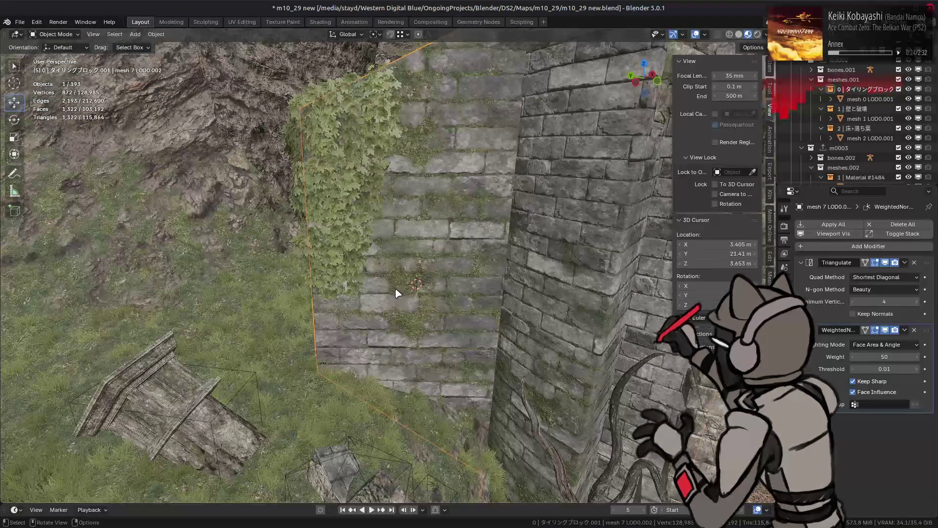
mouse_move(344, 269)
middle_mouse_down()
mouse_move(379, 278)
mouse_move(332, 262)
middle_mouse_up()
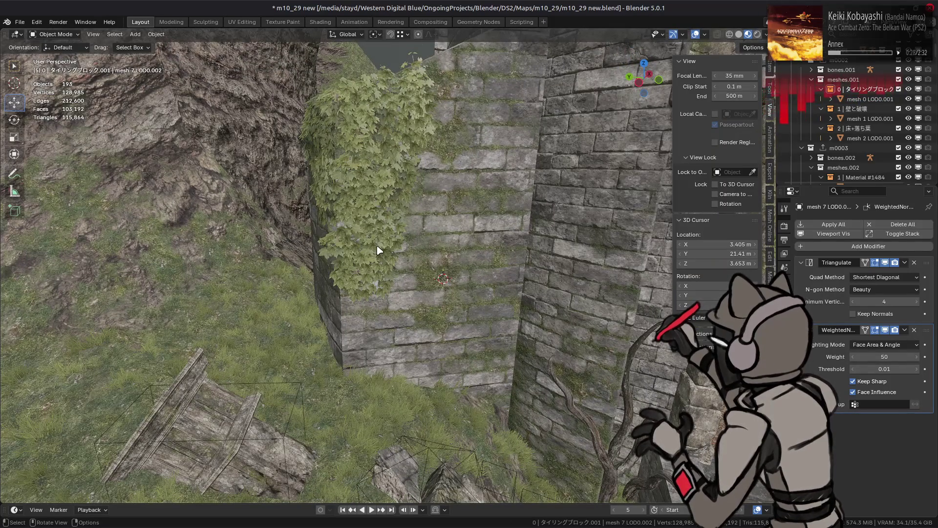
left_click(402, 191)
key("Tab")
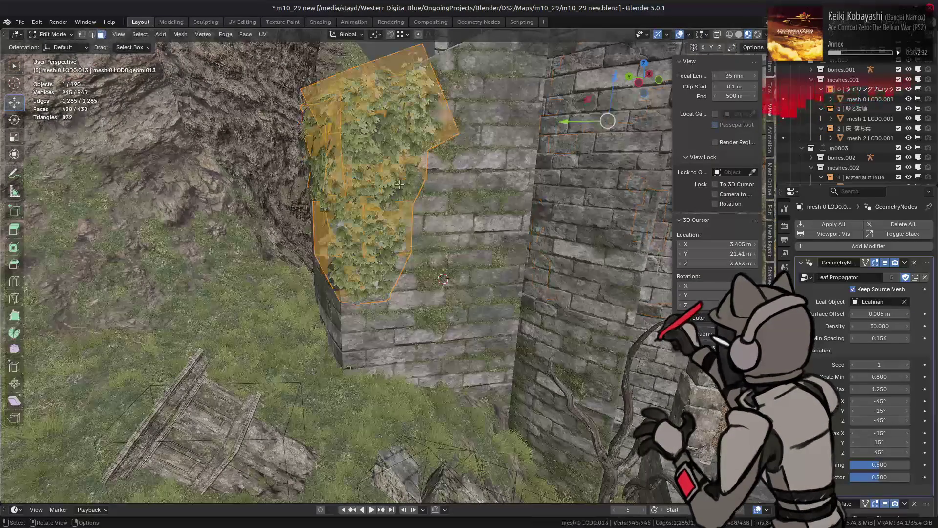
key("Tab")
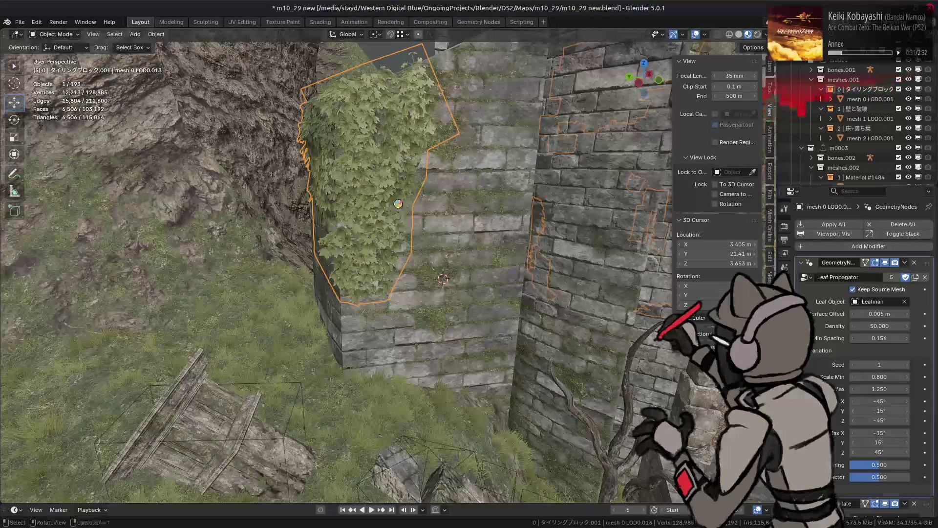
key("ctrl+s")
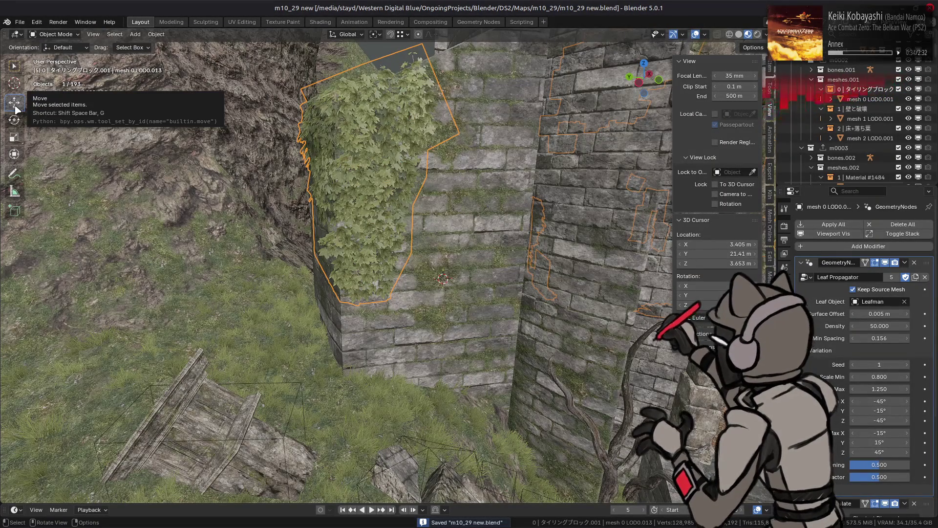
left_click(37, 22)
left_click(61, 158)
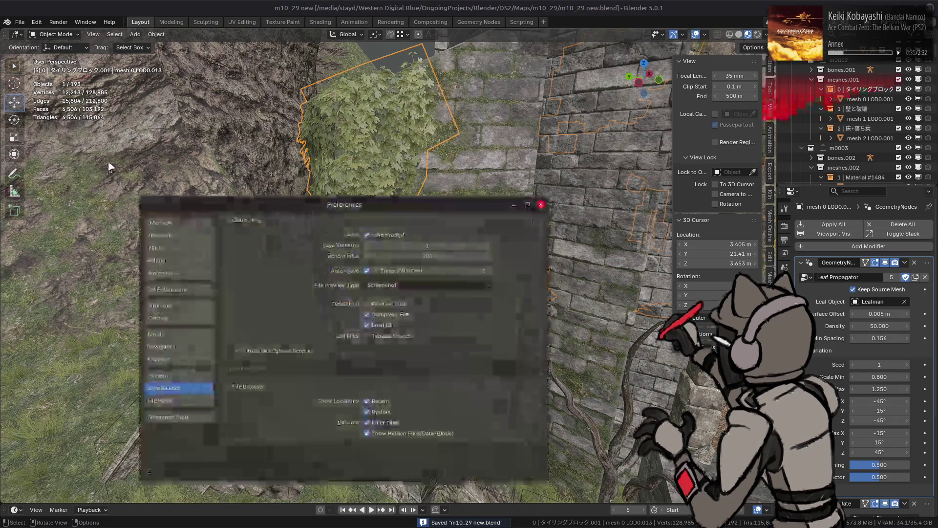
- Browse the 3D Viewport theme's Theme Space and Gradient Colors, keeping the Single Color background
left_click(167, 318)
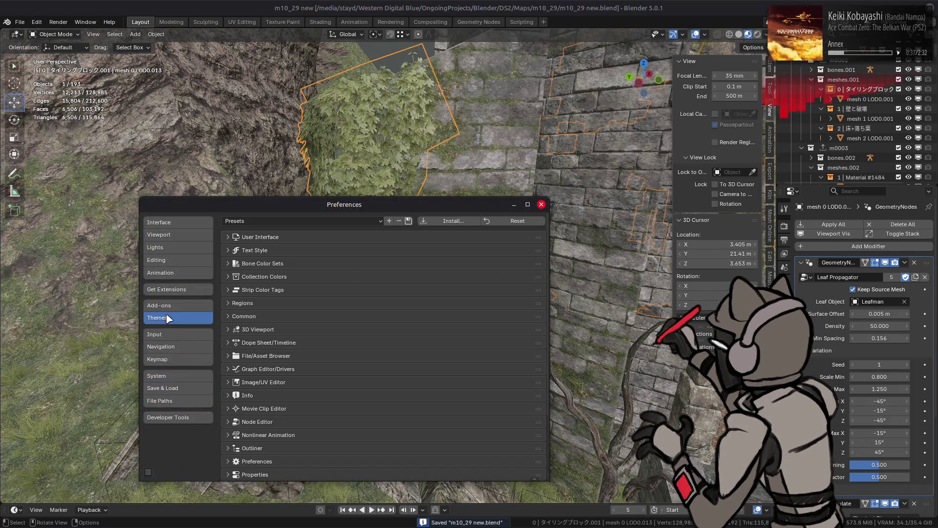
left_click(290, 329)
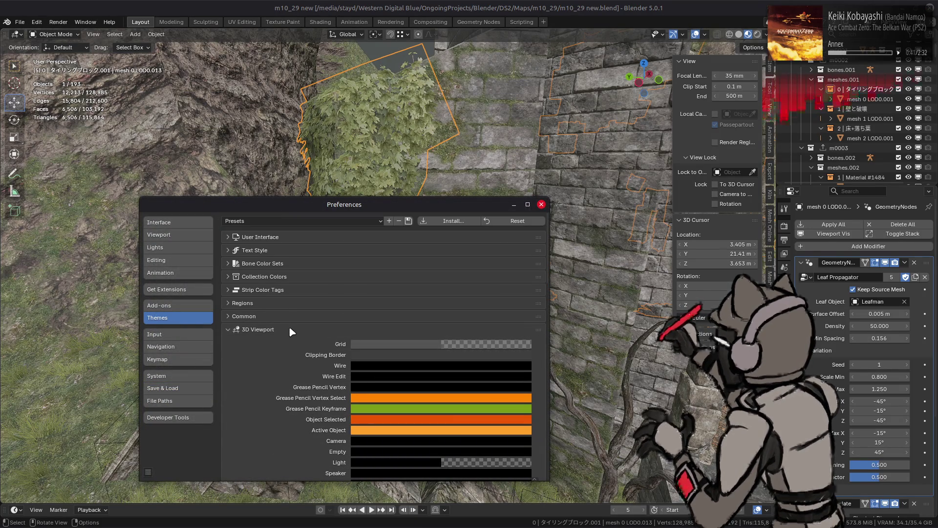
scroll(291, 331, "down", 4)
scroll(286, 325, "down", 6)
scroll(286, 323, "down", 10)
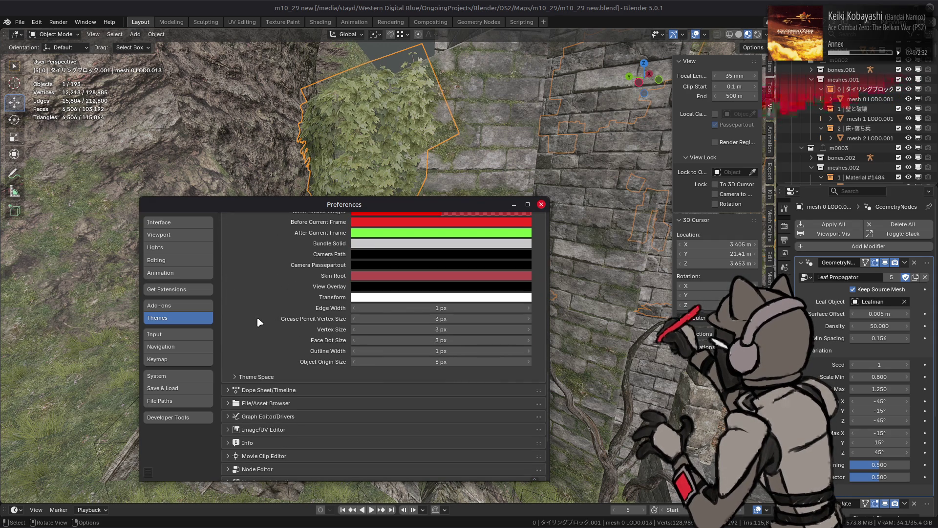
left_click(272, 377)
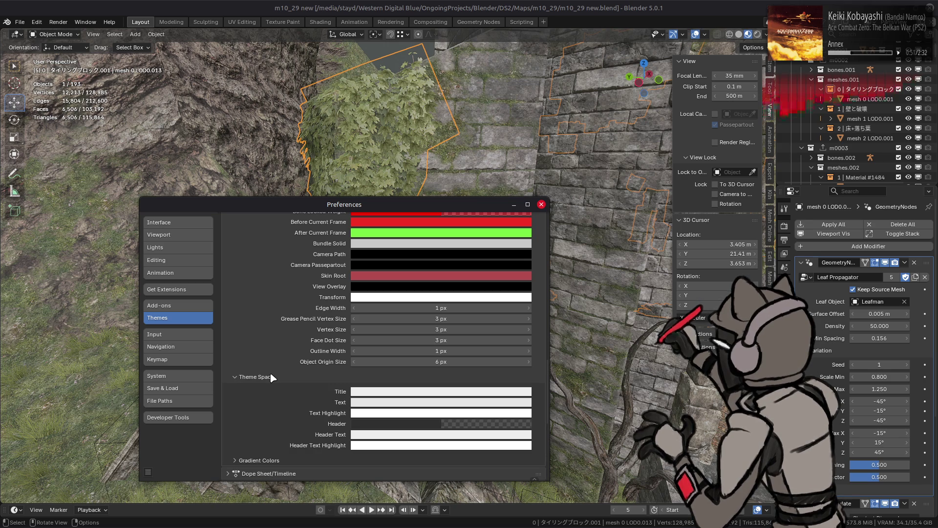
left_click(272, 377)
left_click(272, 377)
left_click(269, 461)
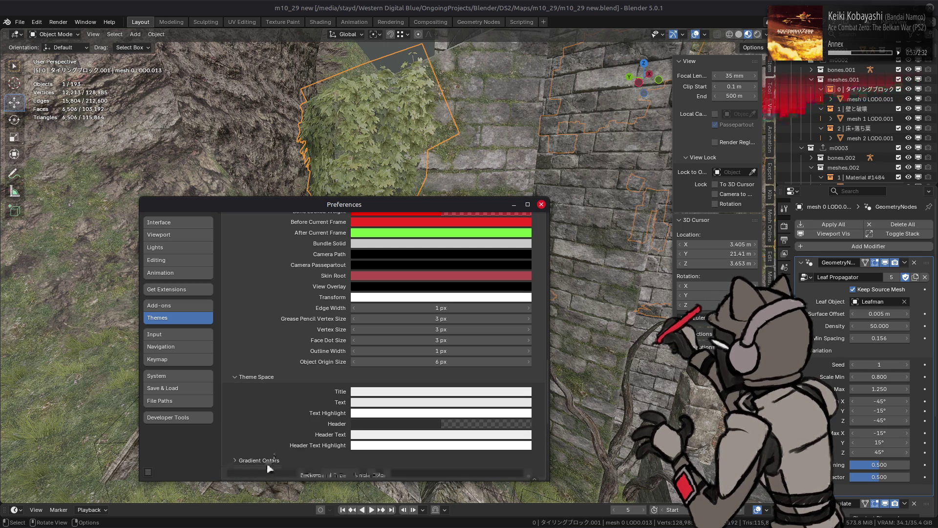
scroll(256, 408, "down", 3)
left_click(386, 416)
left_click(389, 418)
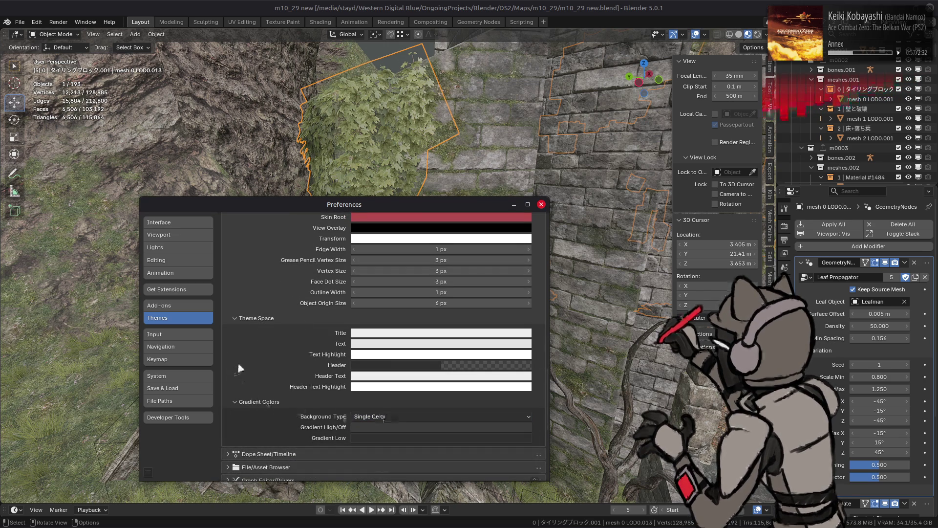
scroll(245, 362, "up", 15)
- Expand User Interface > Toolbar Item and keep its roundness at 0.667 after trying 1.0
left_click(268, 329)
left_click(269, 318)
left_click(268, 317)
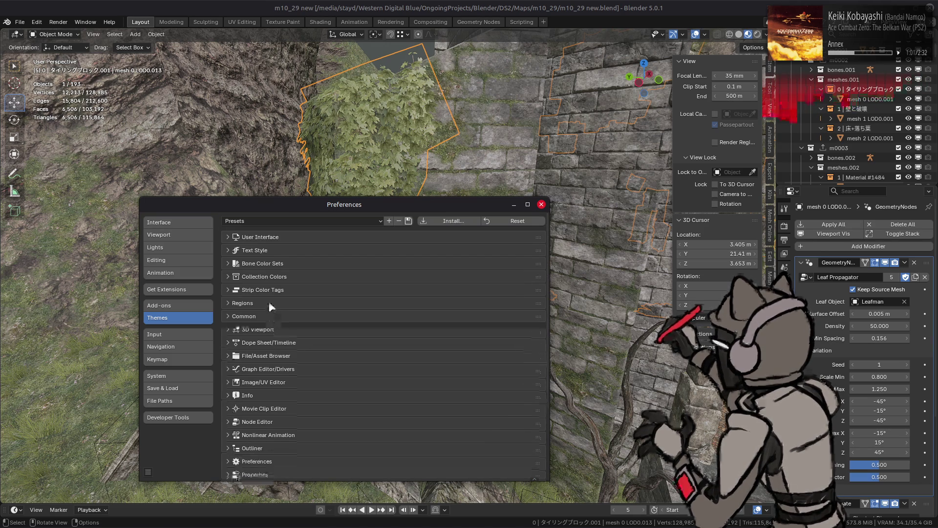
left_click(276, 240)
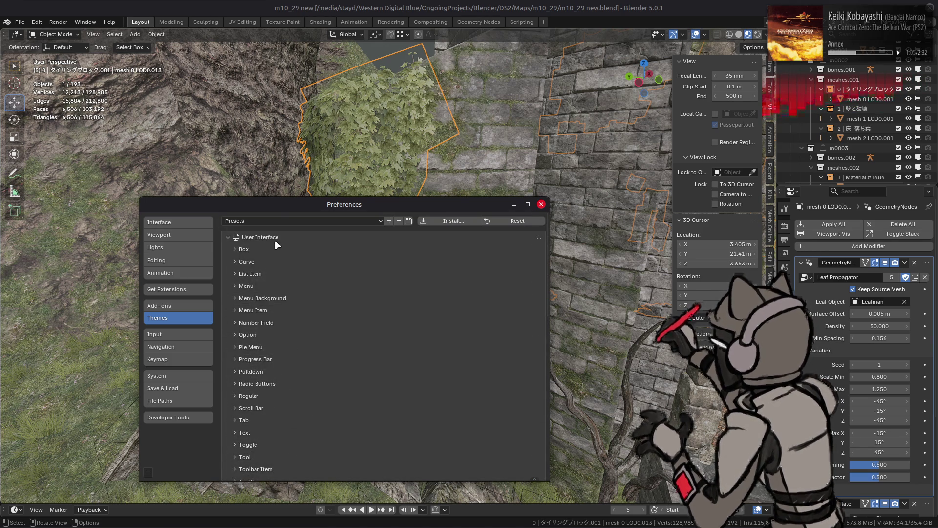
scroll(276, 244, "down", 3)
left_click(265, 410)
scroll(288, 403, "down", 5)
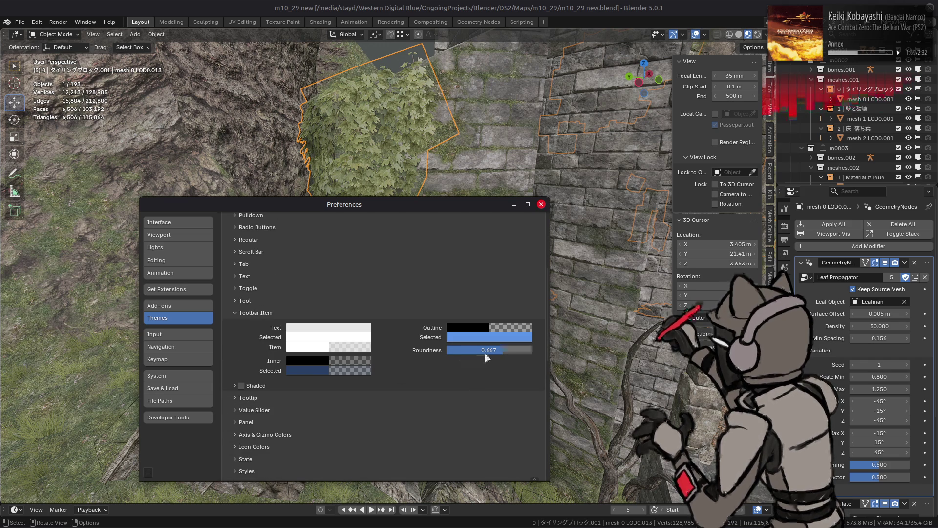
mouse_move(503, 350)
left_mouse_down()
mouse_move(489, 350)
mouse_move(531, 350)
left_mouse_up()
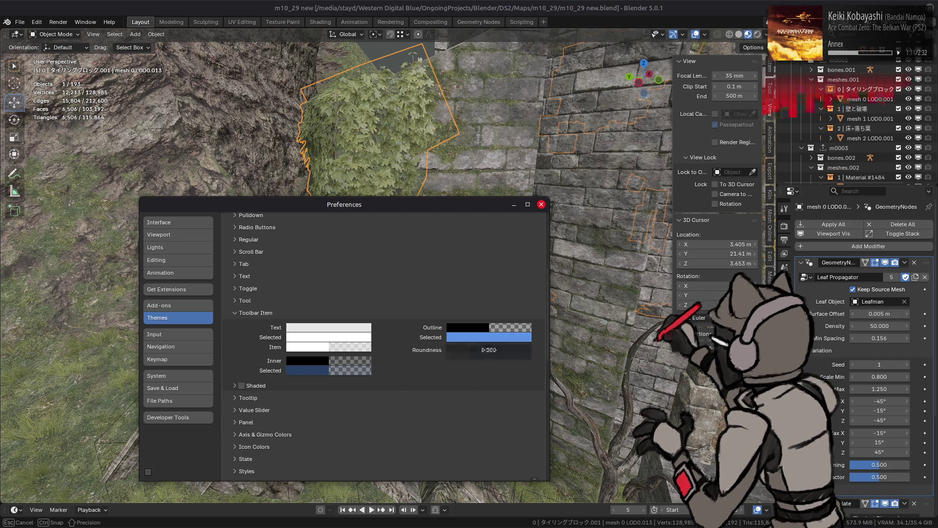
left_click(496, 349)
key("Escape")
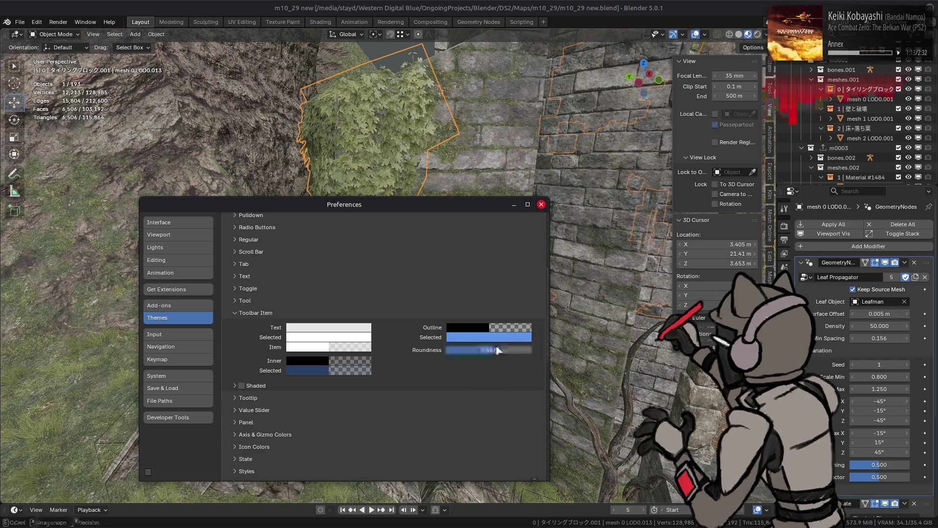
key("BackSpace")
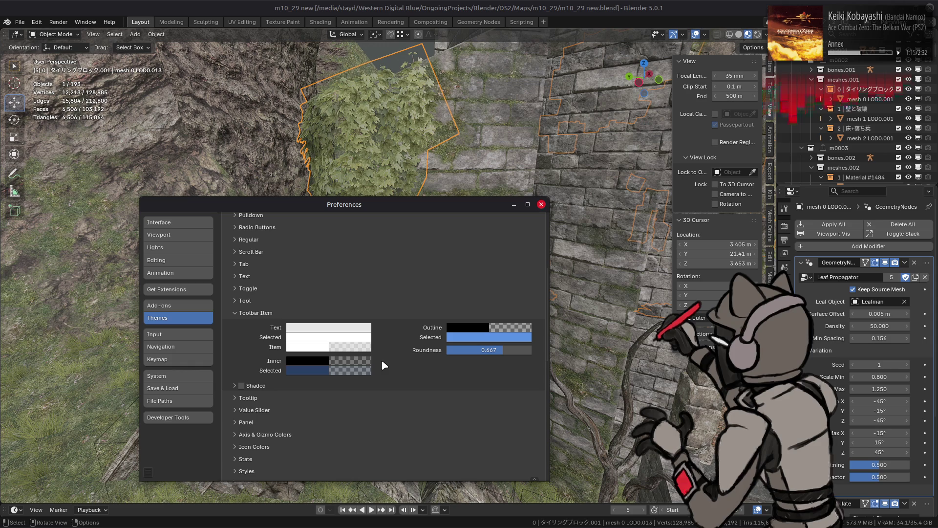
- Set the Toolbar Item Inner and Inner Selected opacities to 0.75, after trying 1 and 0.5
left_click(347, 363)
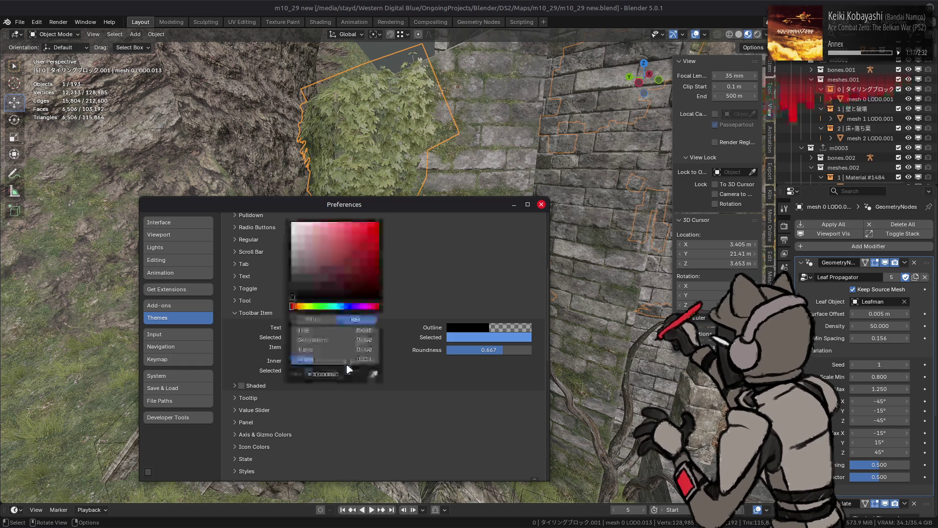
left_click(354, 362)
left_click(353, 361)
type("1")
key("Return")
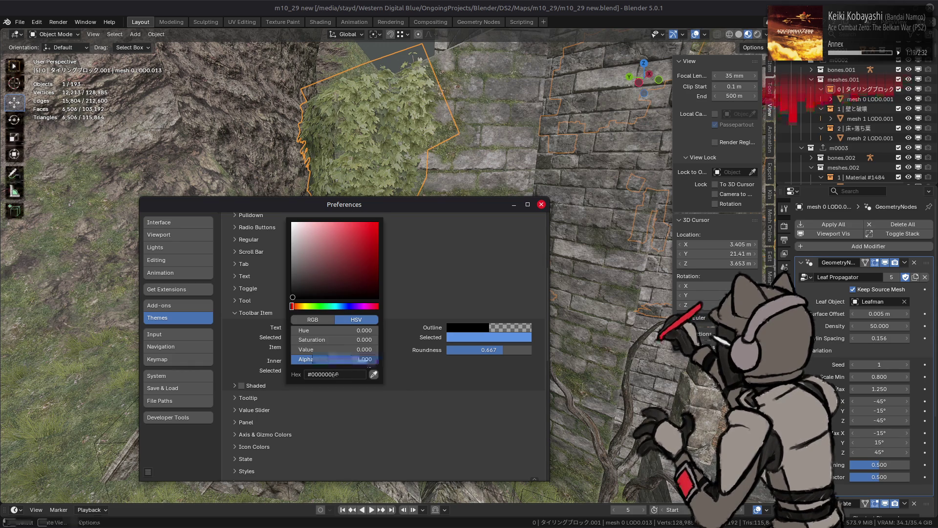
left_click(359, 360)
type("0.5")
key("Return")
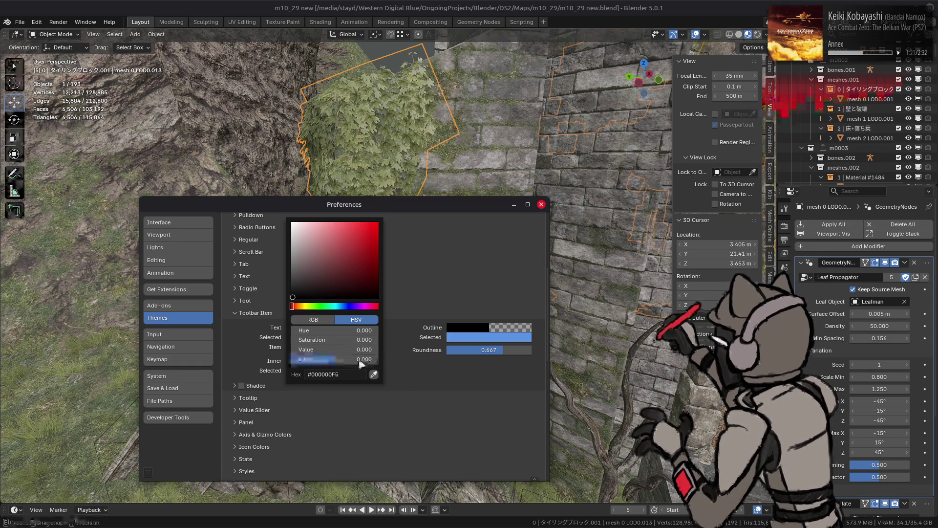
left_click(359, 360)
key("BackSpace")
type("0.75")
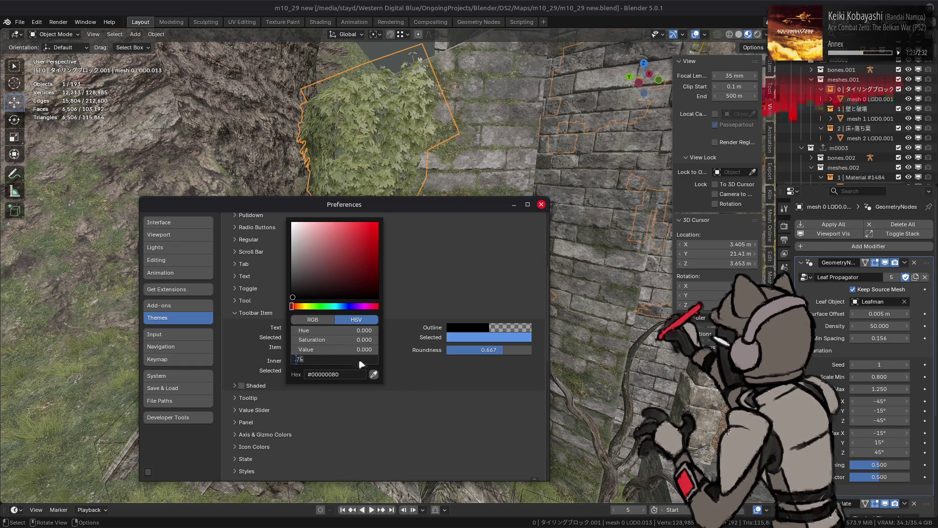
key("Return")
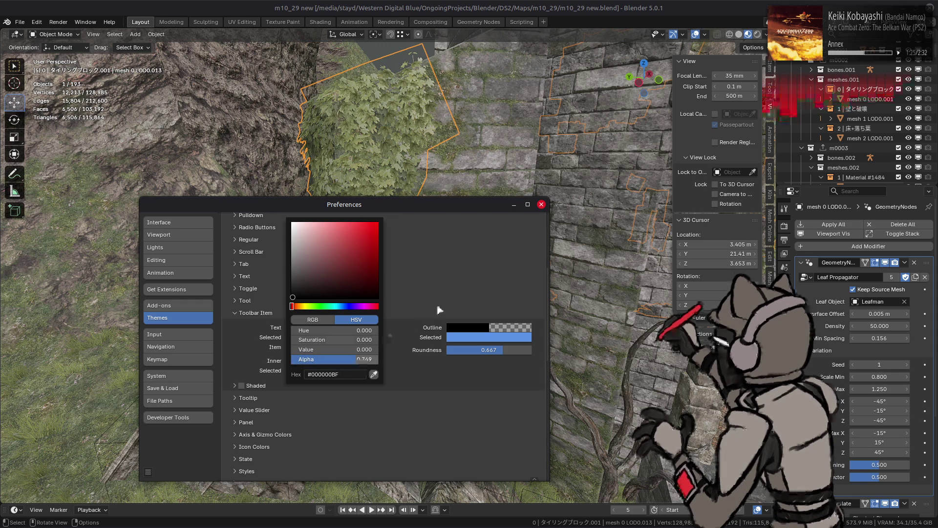
left_click(354, 371)
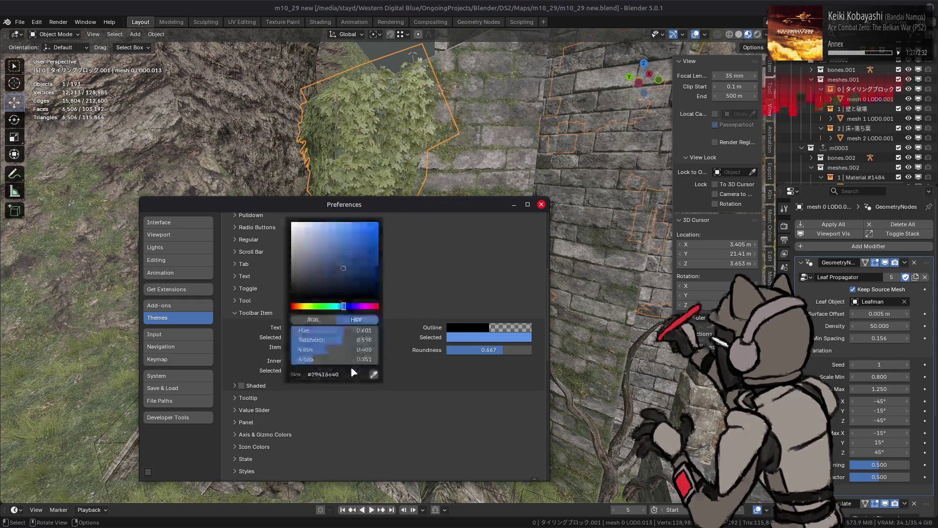
left_click(353, 359)
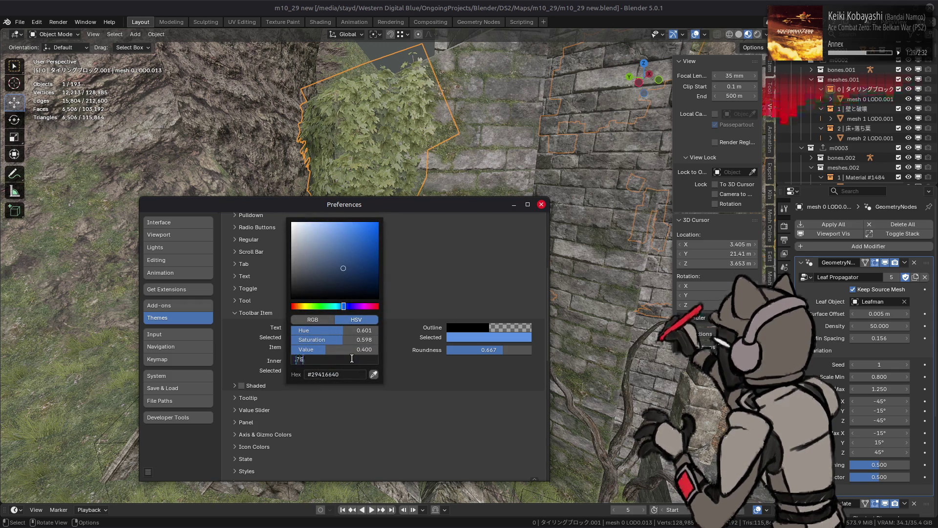
key("Return")
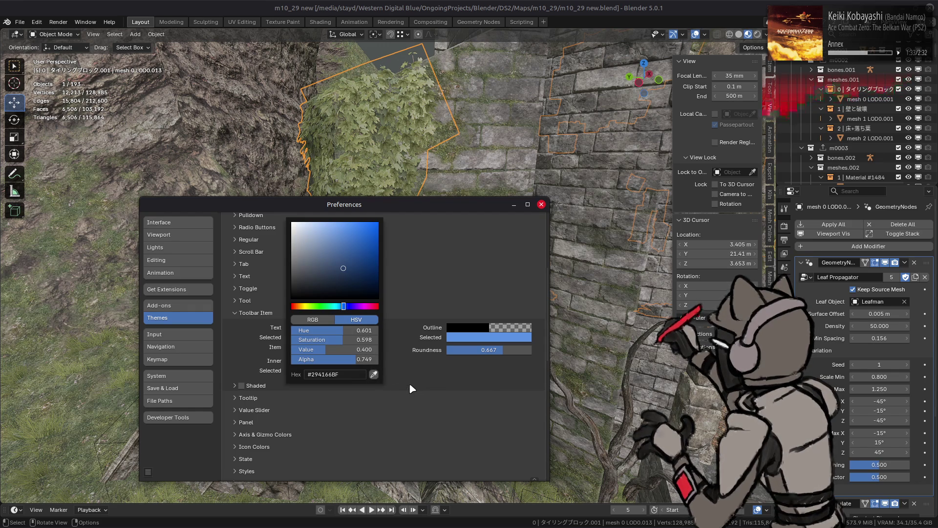
left_click(409, 383)
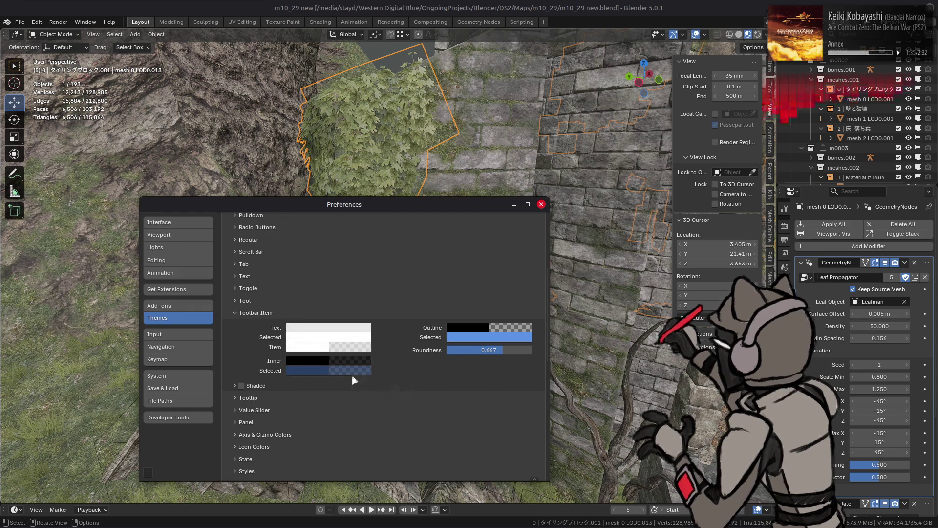
- Revise the alphas: Inner Selected to 2/3 after trying 0.4, then Inner to 2/3
left_click(341, 360)
left_click(355, 359)
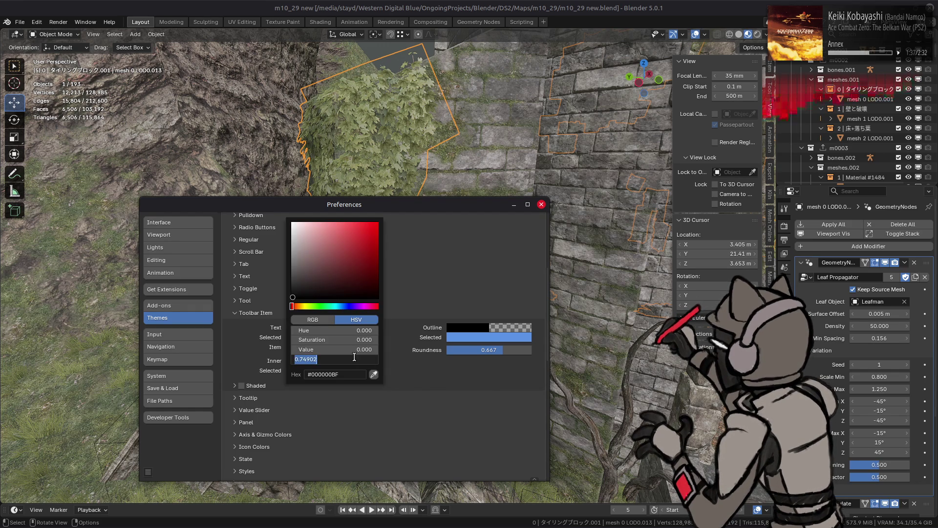
type("1")
key("Return")
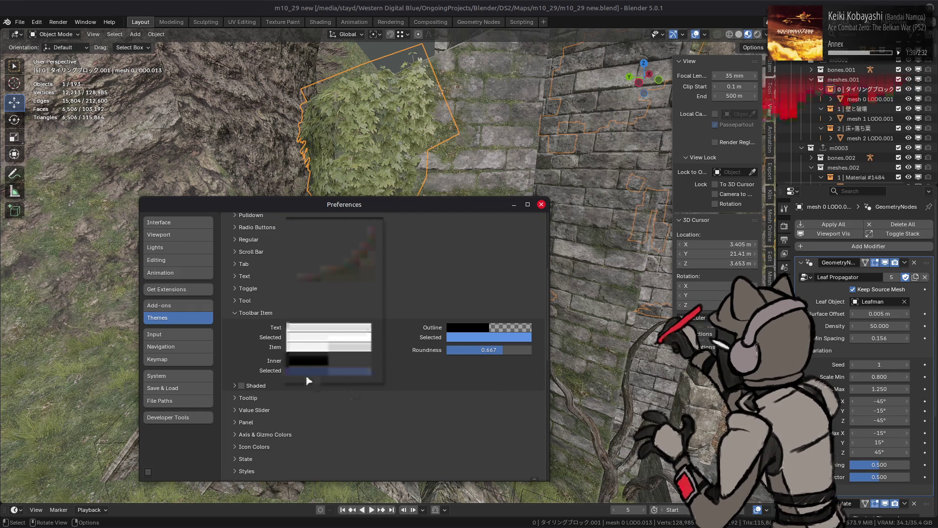
left_click(309, 372)
left_click(342, 358)
type("0.4")
key("Return")
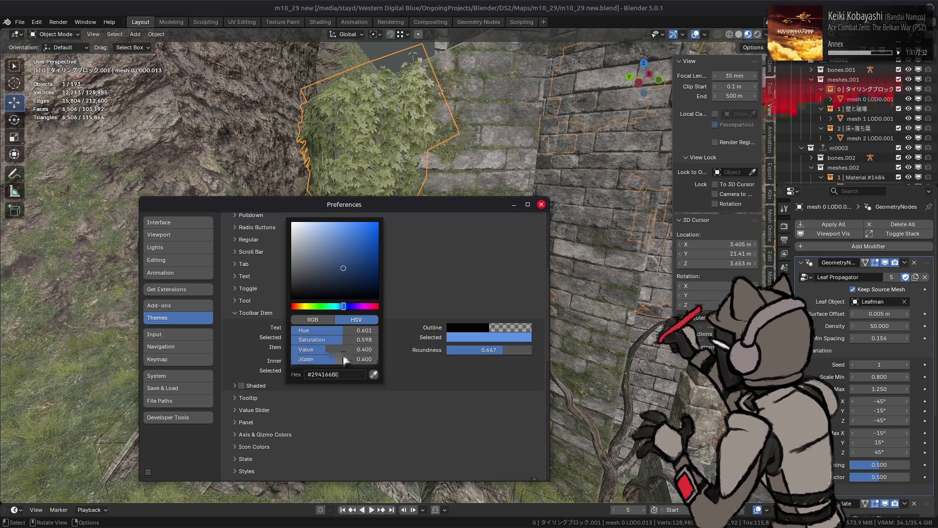
left_click(343, 358)
type("2/3")
key("Return")
left_click(369, 361)
left_click(367, 361)
type("2/3")
key("Return")
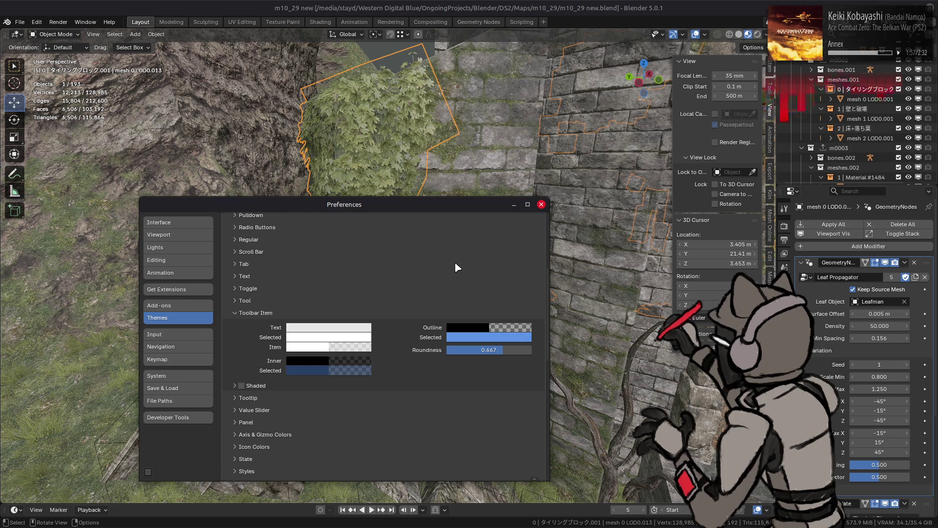
- Try Toolbar Item Outline alphas, return it to transparent black, and collapse Toolbar Item
left_click(494, 324)
mouse_move(503, 450)
left_mouse_down()
mouse_move(442, 451)
mouse_move(525, 450)
left_mouse_up()
mouse_move(478, 432)
left_mouse_down()
mouse_move(528, 442)
mouse_move(442, 441)
left_mouse_up()
left_click_drag(525, 451, 438, 451)
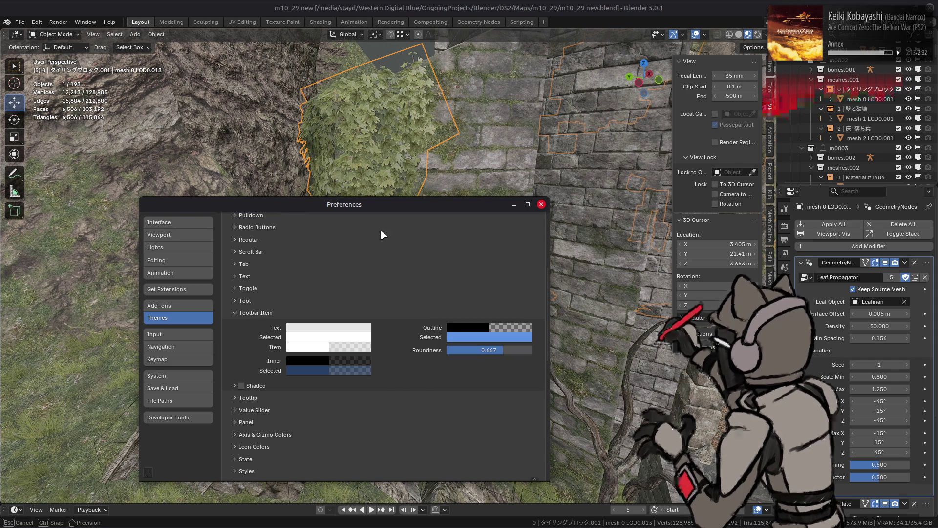
left_click(267, 309)
left_click(267, 308)
left_click(267, 309)
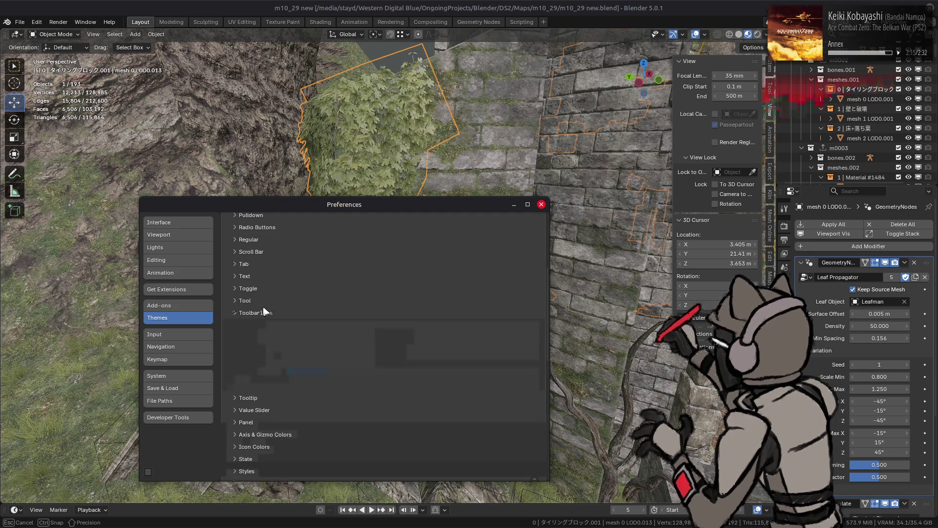
- Browse the Toggle, Text, Tab and State sections, then expand Icon Colors and open Shading
left_click(269, 292)
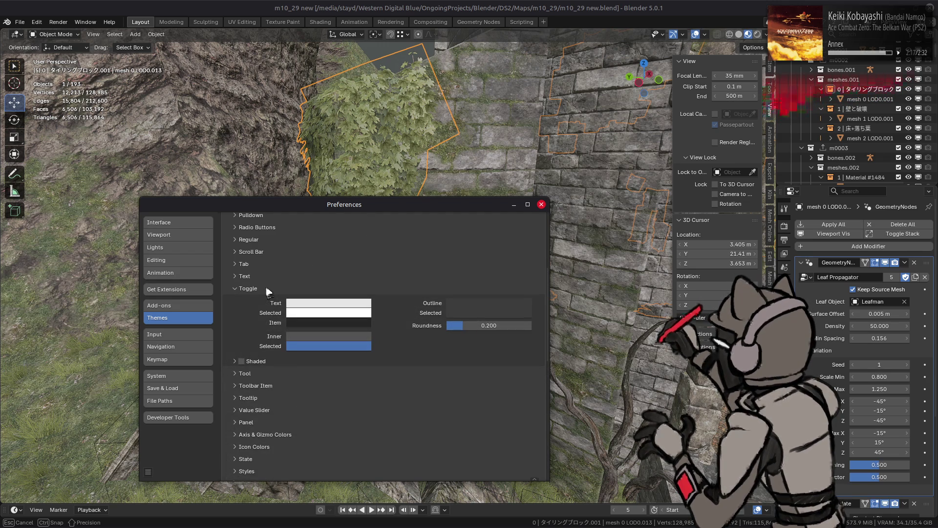
left_click(268, 291)
left_click(274, 274)
left_click(274, 275)
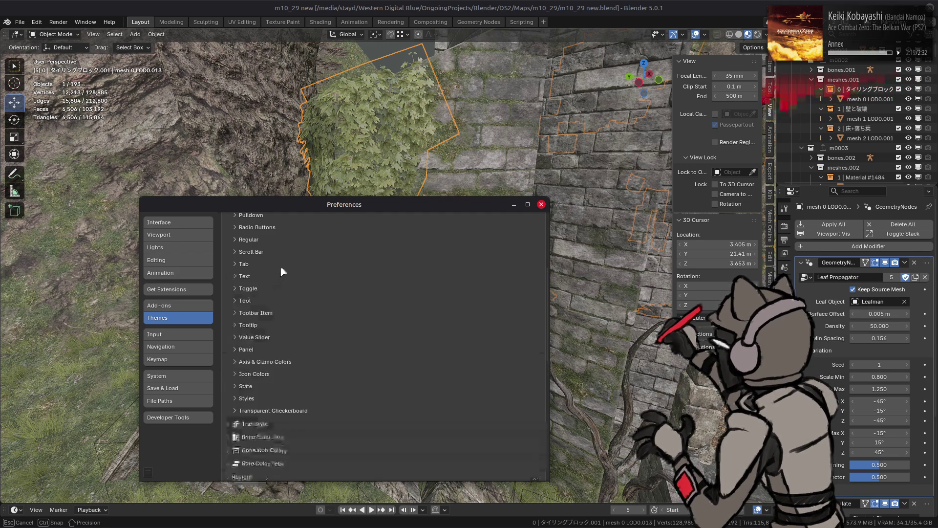
left_click(282, 268)
left_click(281, 268)
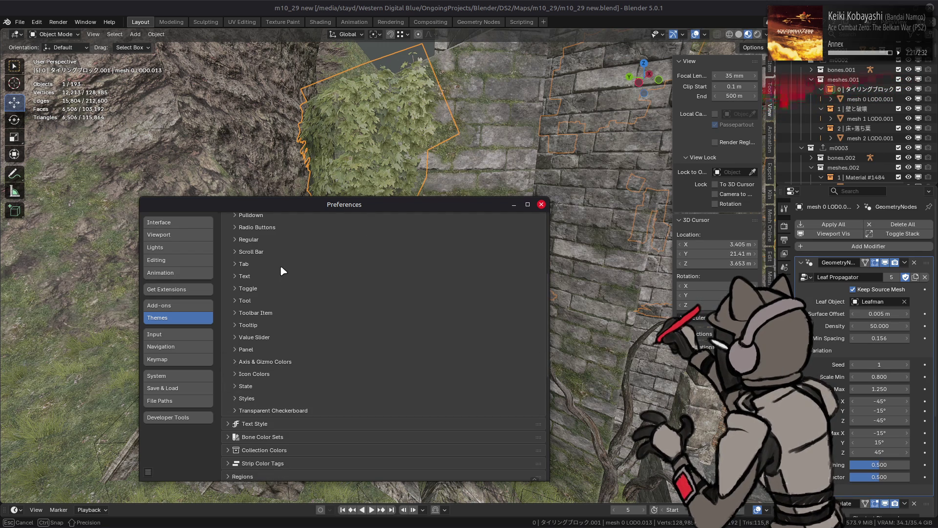
left_click(283, 386)
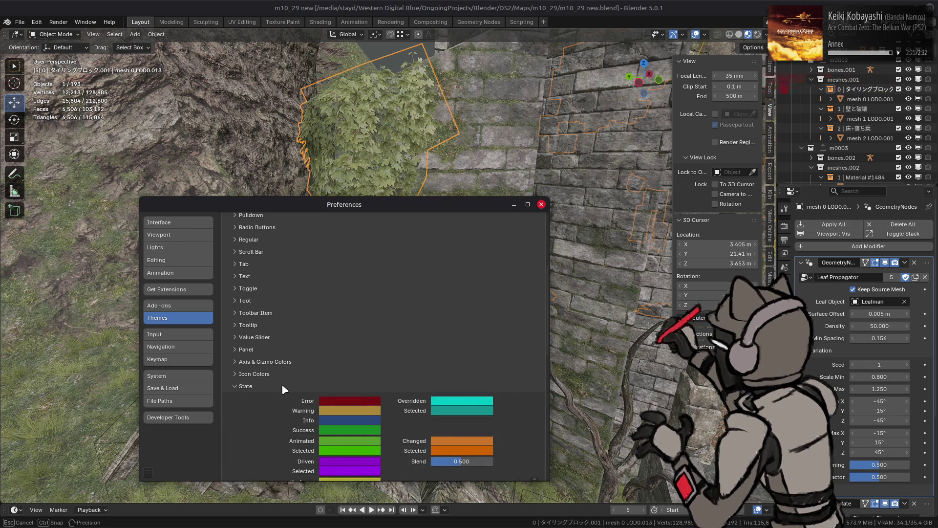
left_click(282, 385)
left_click(279, 374)
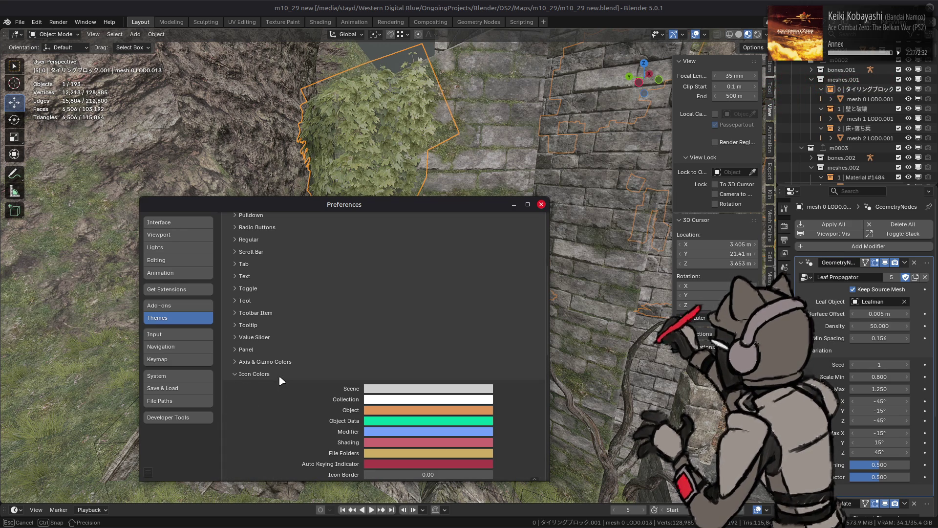
scroll(279, 374, "down", 3)
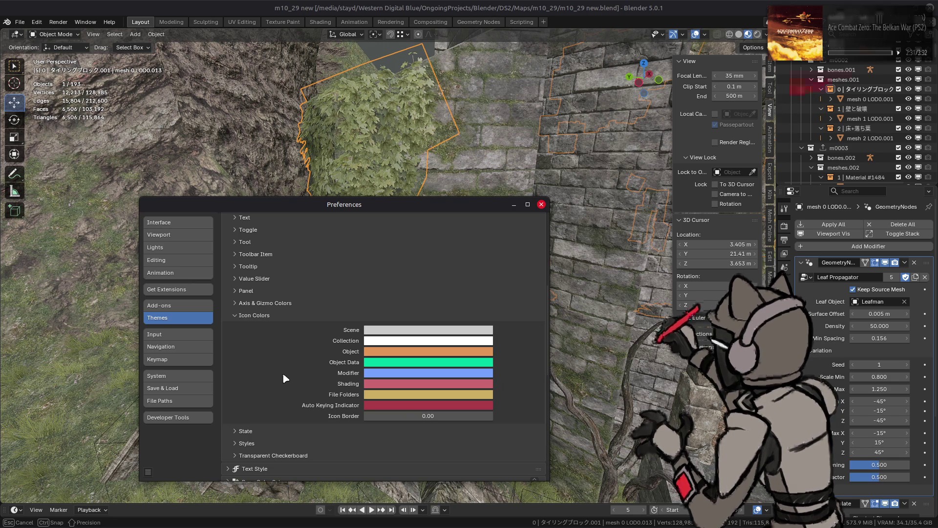
left_click(414, 384)
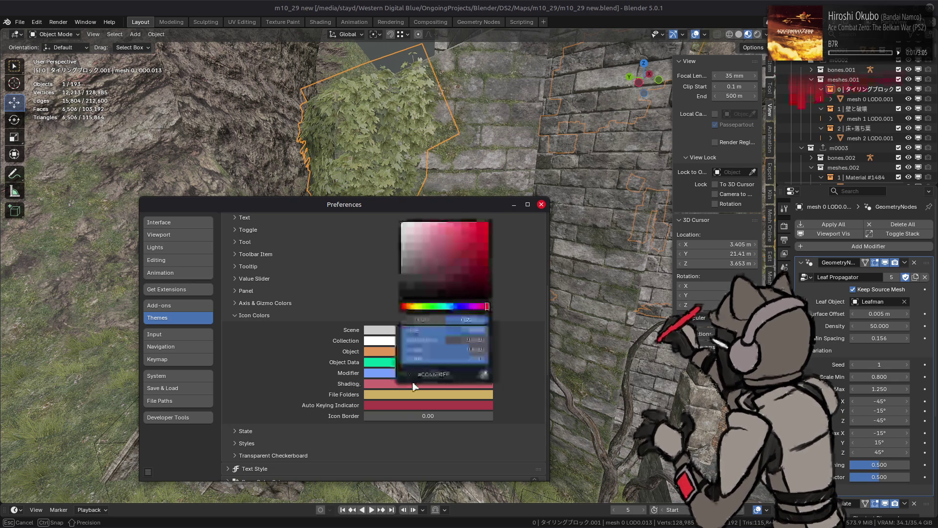
- Switch the Shading picker between RGB and HSV, then swap Icon Colors for Axis & Gizmo Colors
left_click(436, 320)
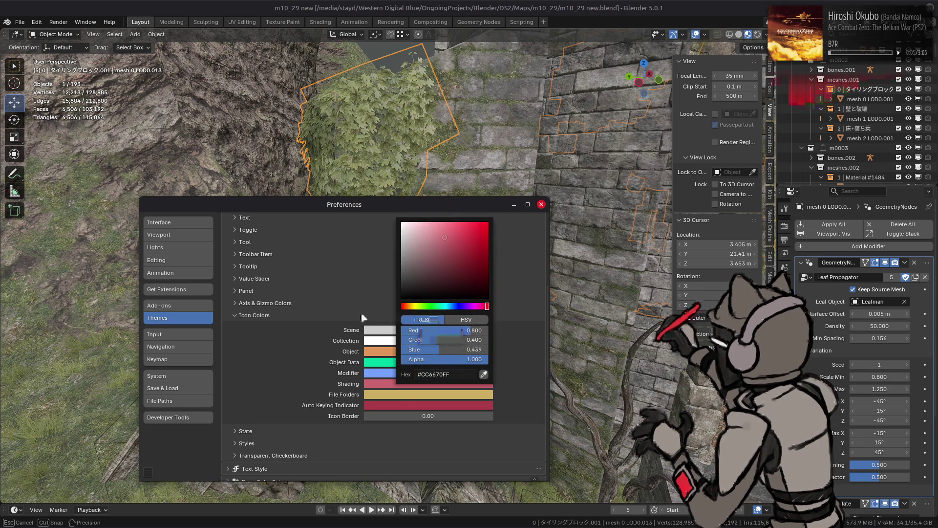
left_click(465, 320)
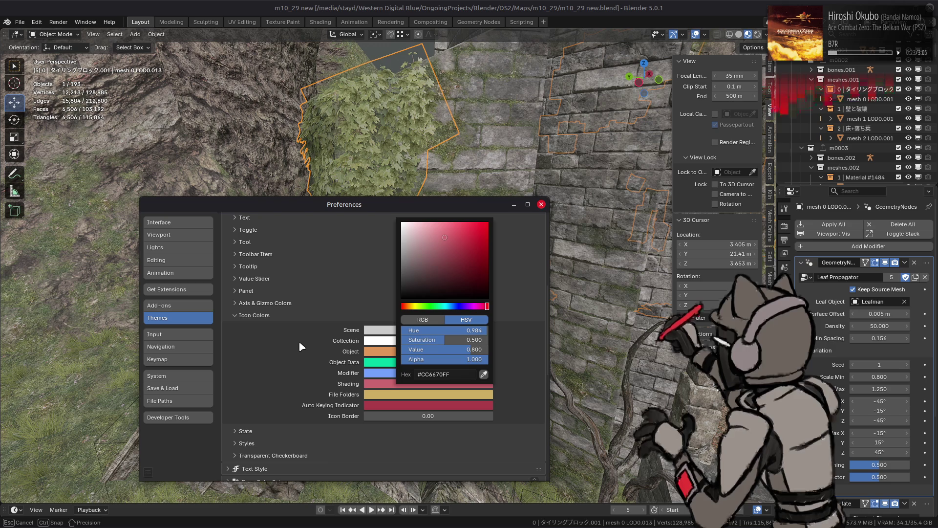
left_click(282, 315)
left_click(282, 307)
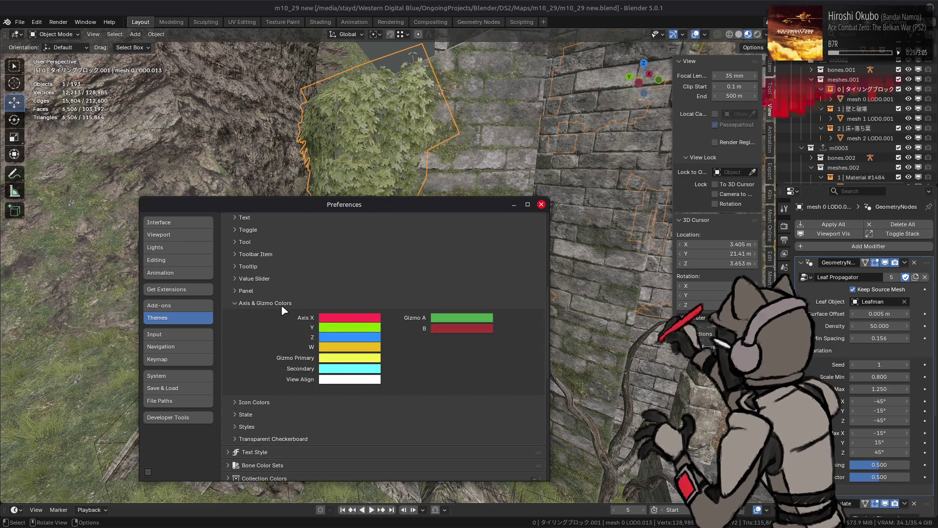
- In Styles, try Panel/Menu Shadow Strength at 1.0 and 0.5, then restore 0.333
left_click(282, 305)
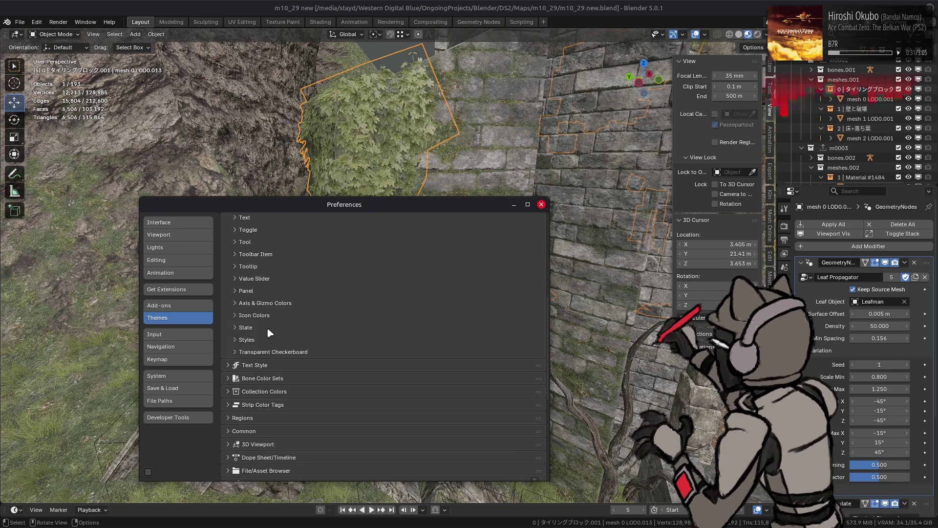
left_click(264, 342)
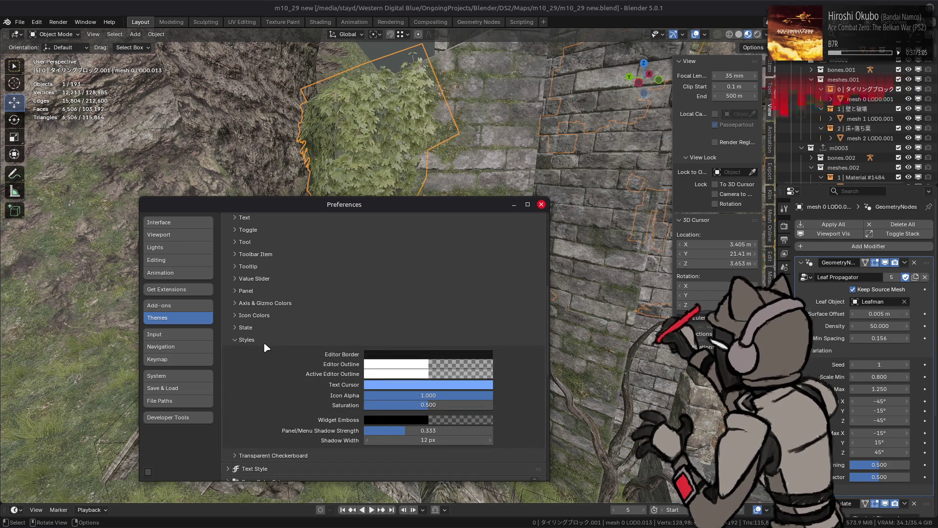
mouse_move(405, 431)
left_mouse_down()
mouse_move(478, 438)
mouse_move(462, 433)
left_mouse_up()
left_click(459, 432)
type("0.5")
key("Return")
left_click(462, 432)
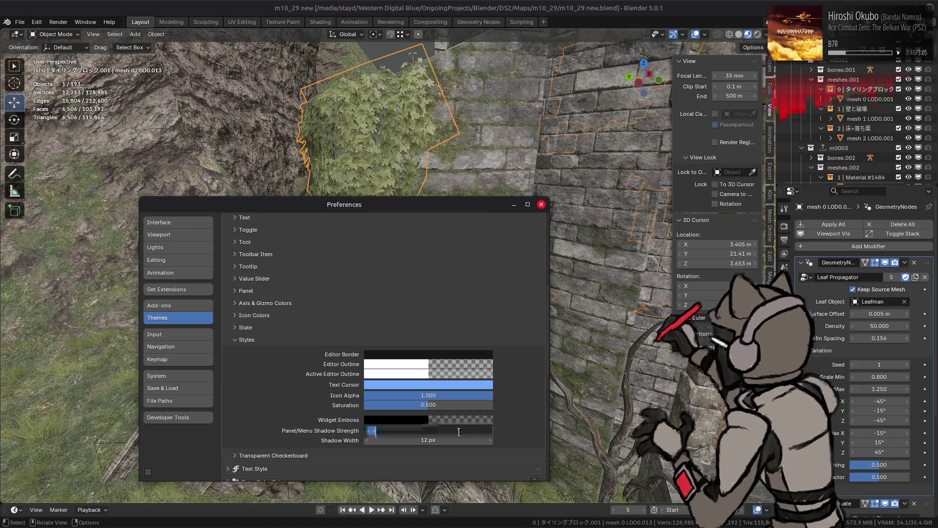
type("0.333")
key("Return")
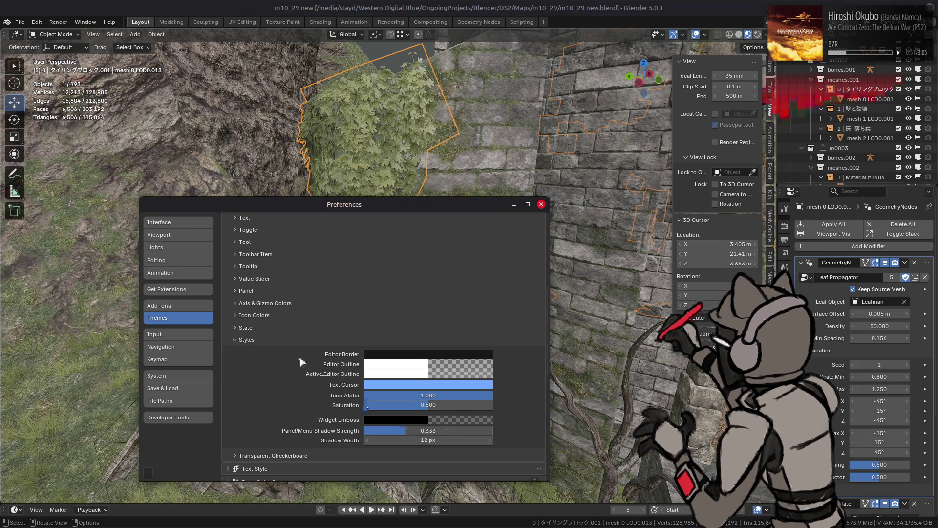
- Set the Pie Menu Inner colour alpha to 0.75 and close Preferences
left_click(266, 344)
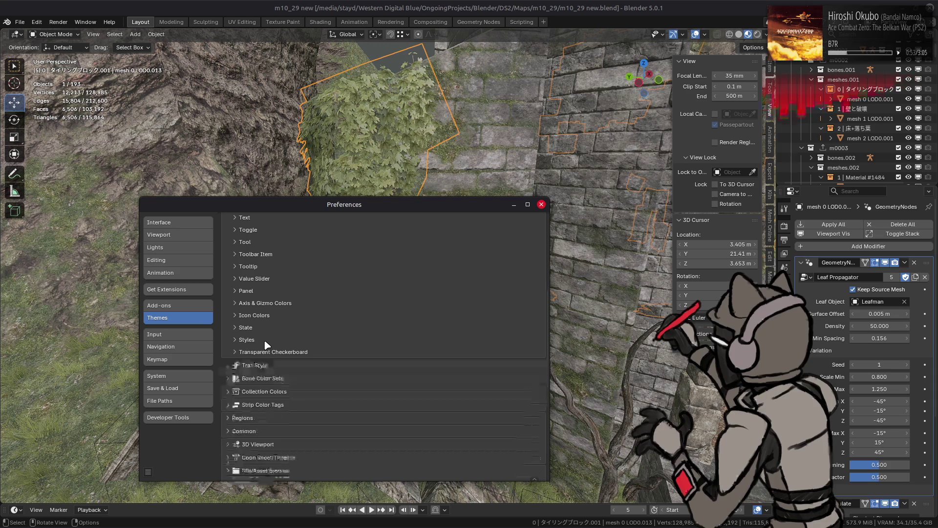
scroll(267, 345, "up", 5)
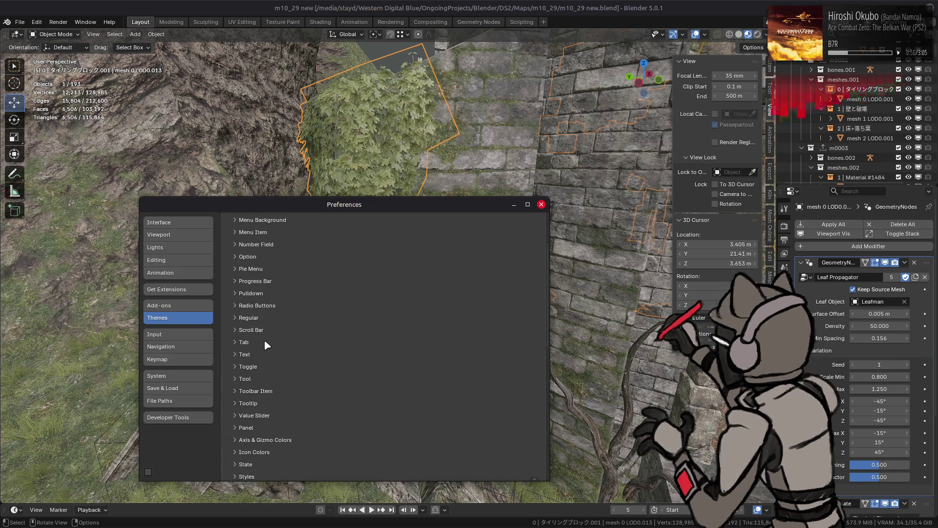
left_click(266, 344)
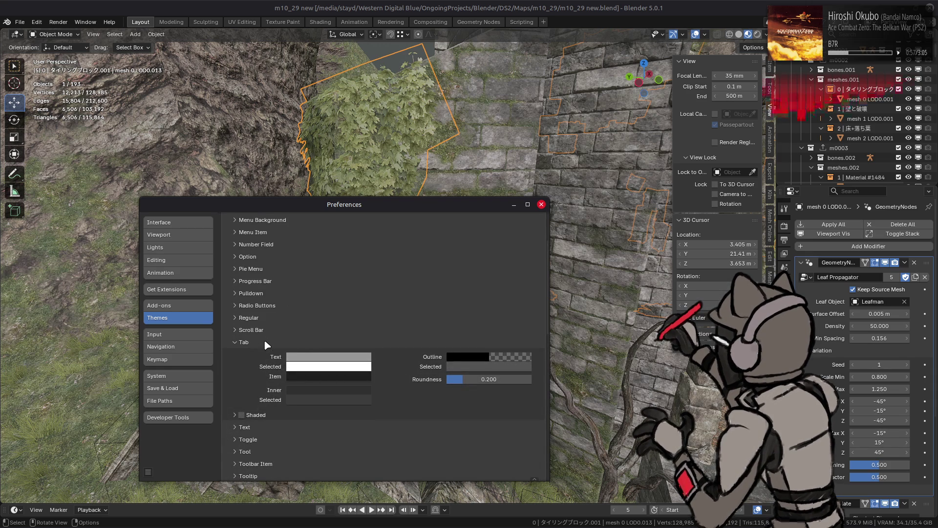
left_click(265, 341)
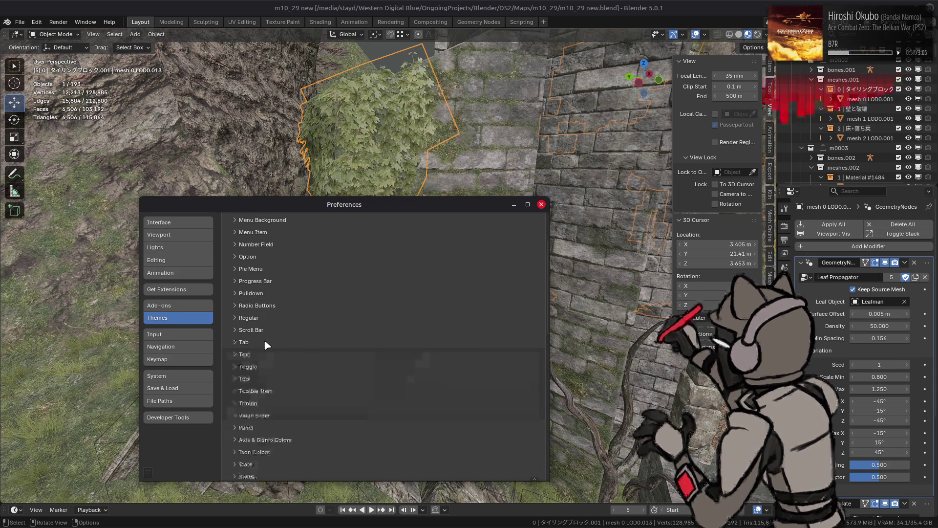
left_click(271, 269)
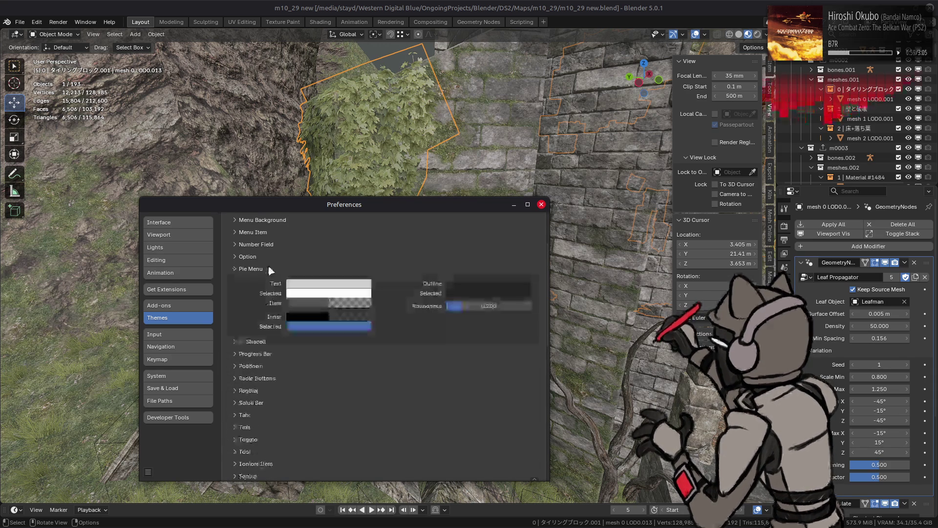
left_click(357, 318)
left_click(356, 450)
type("0.75")
key("Return")
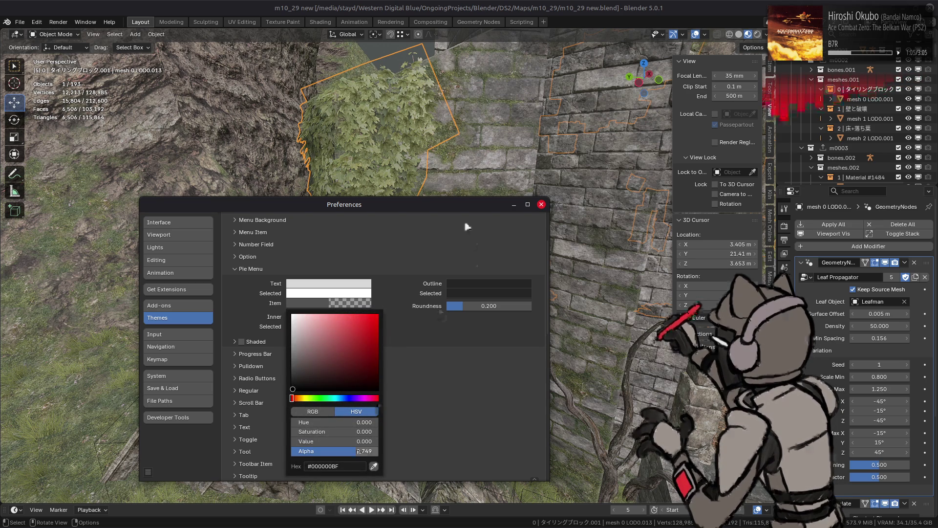
left_click(338, 303)
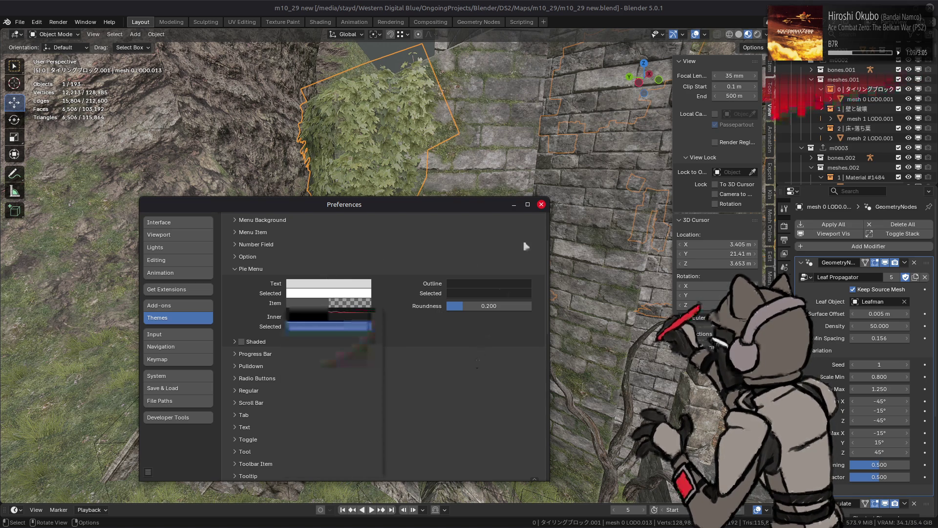
left_click(541, 204)
key("shift+s")
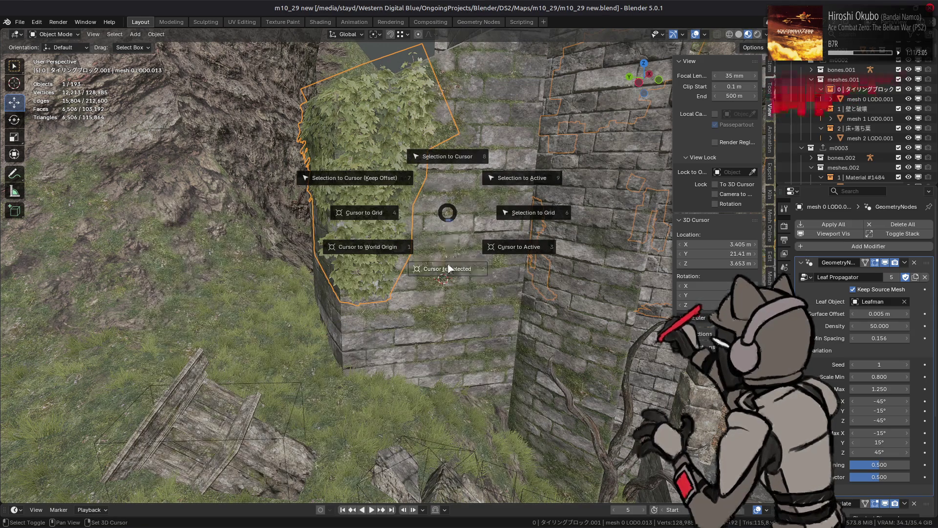
- Dismiss the snap menu, reopen Preferences on Themes, and expand User Interface instead of Common
key("Escape")
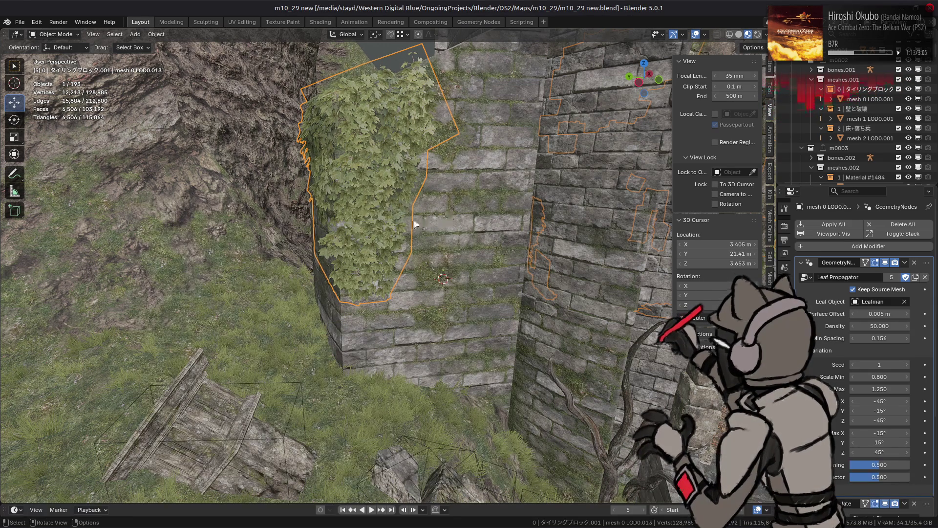
left_click(37, 22)
left_click(59, 158)
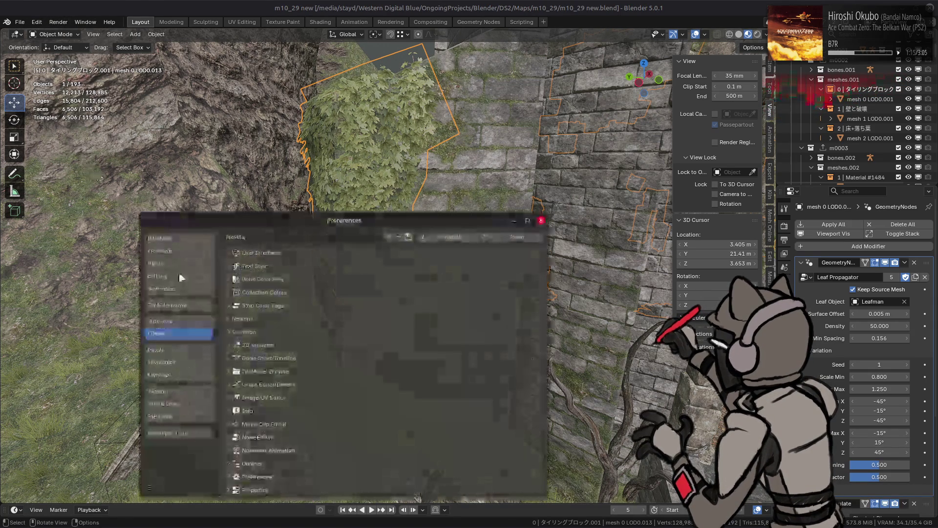
scroll(305, 352, "down", 3)
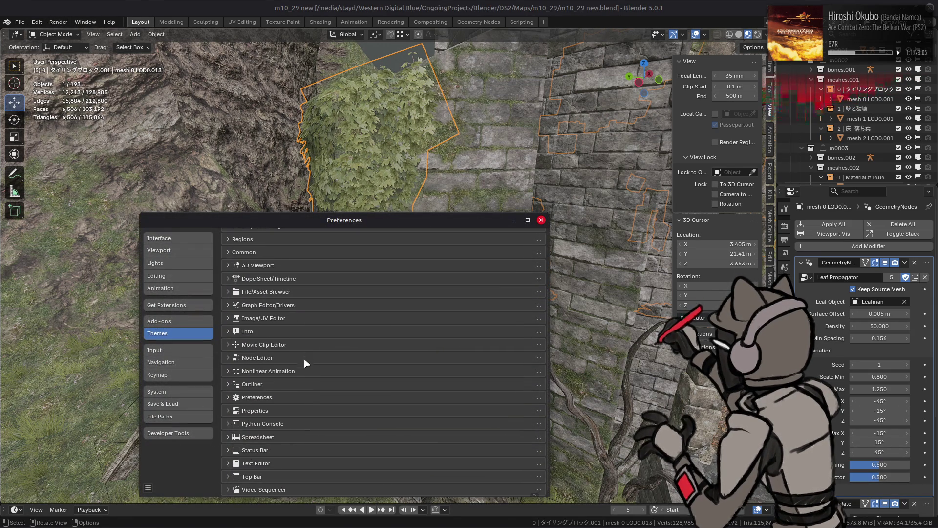
scroll(284, 349, "up", 3)
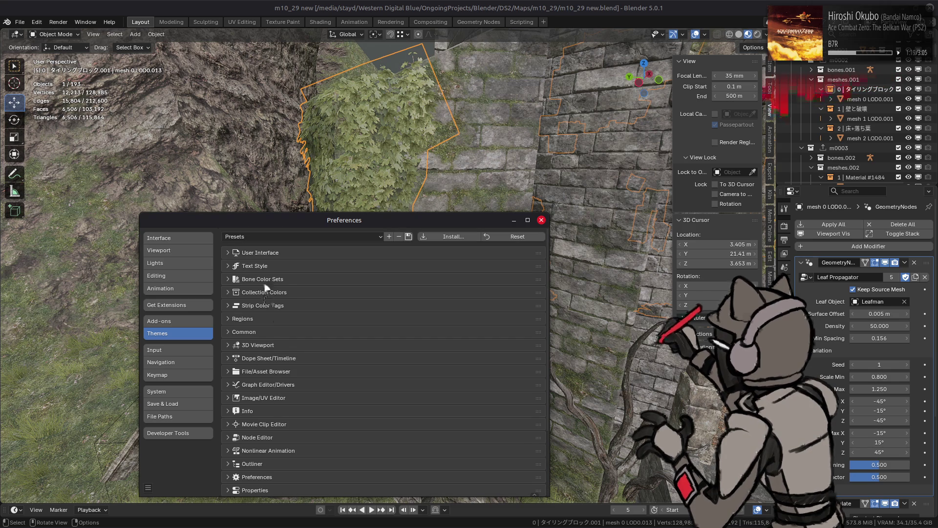
left_click(259, 332)
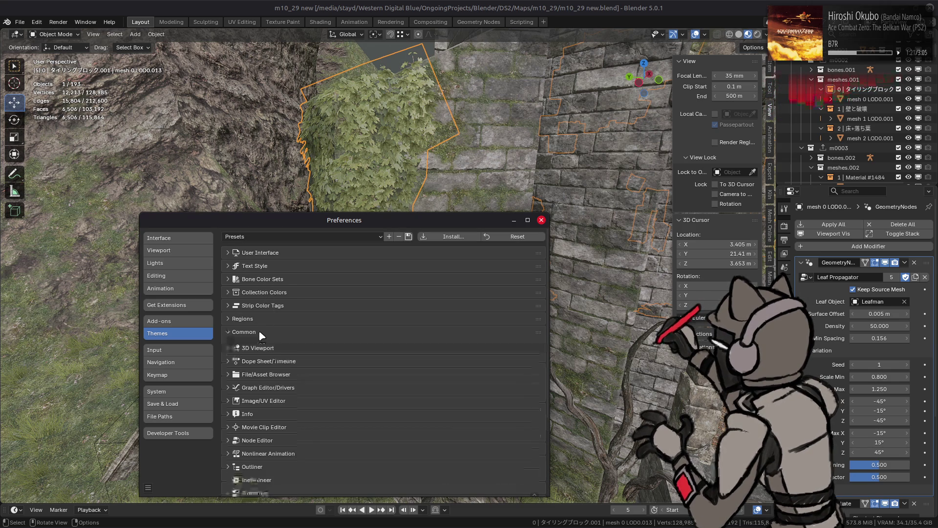
left_click(271, 253)
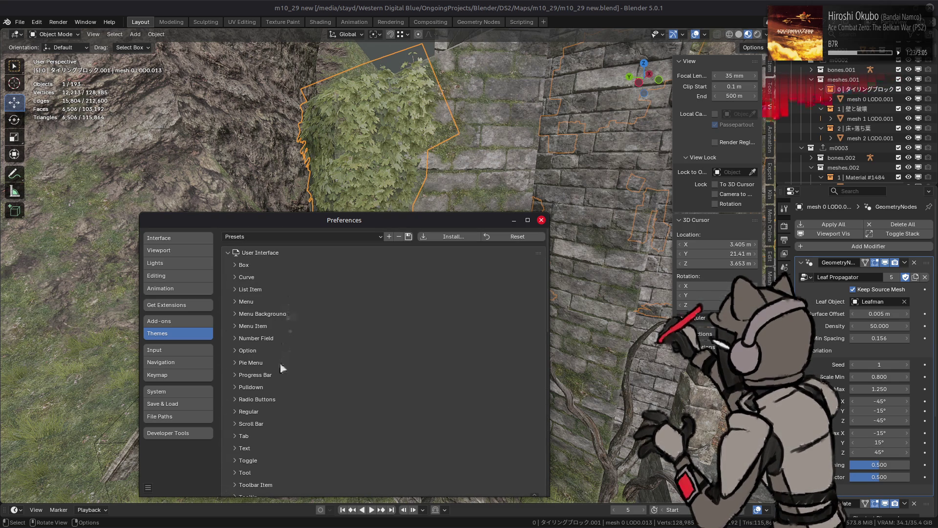
- Set the Pie Menu item colour's alpha to 0.75
left_click(270, 367)
left_click(333, 397)
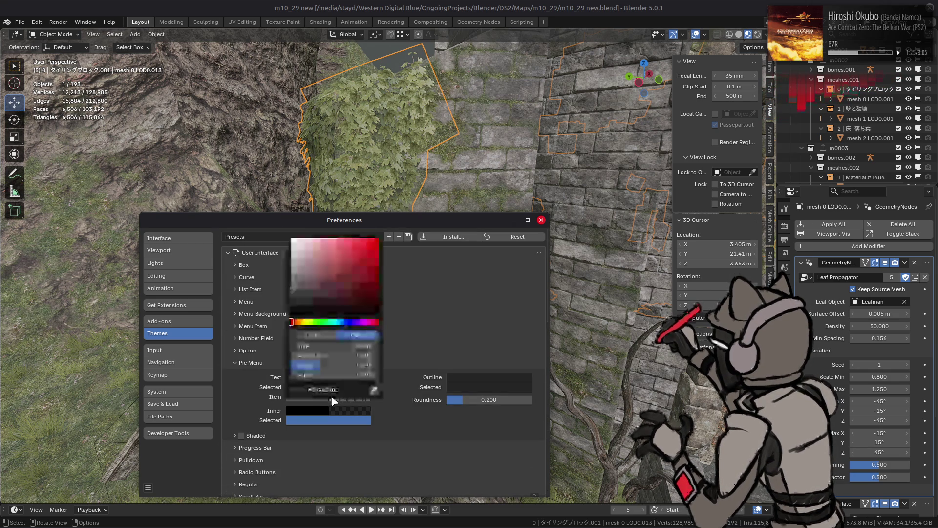
double_click(336, 374)
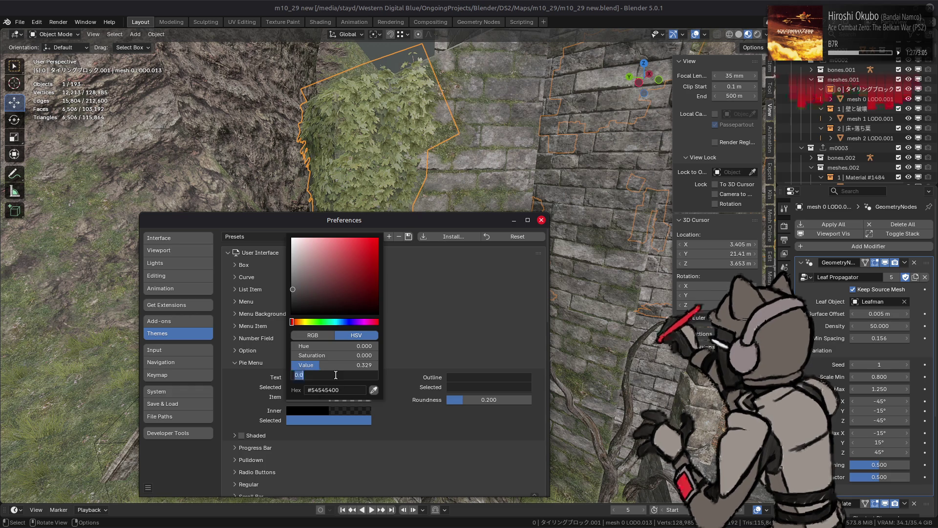
type("0.75")
key("Return")
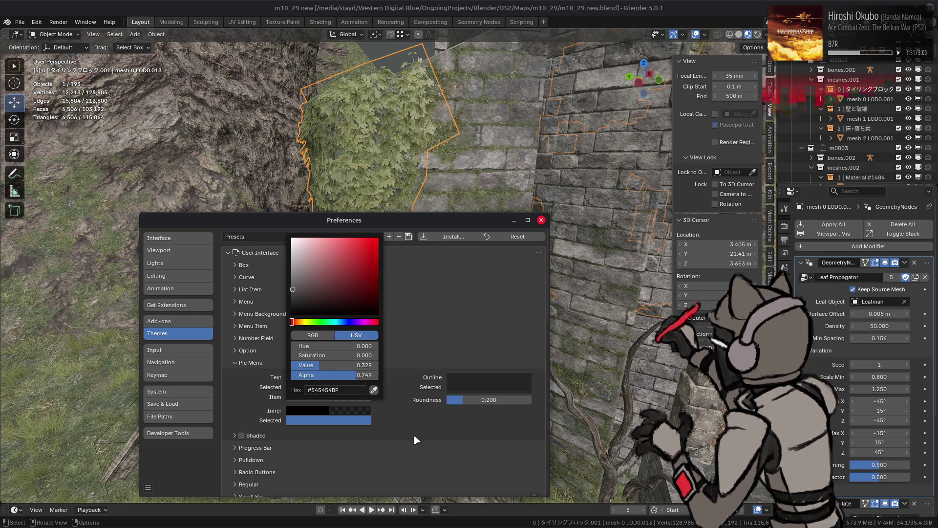
left_click(417, 414)
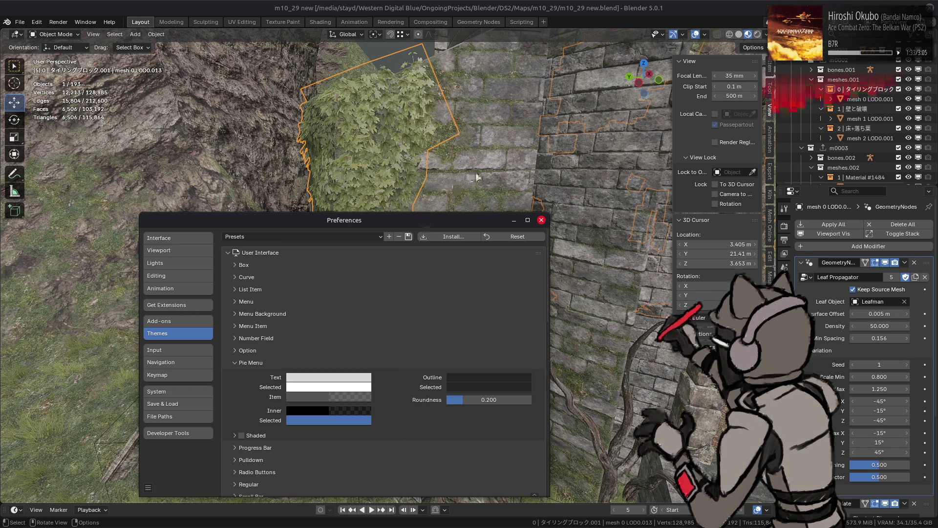
- Preview the snap pie menu in the viewport, then dismiss it
left_click(540, 220)
key("shift+s")
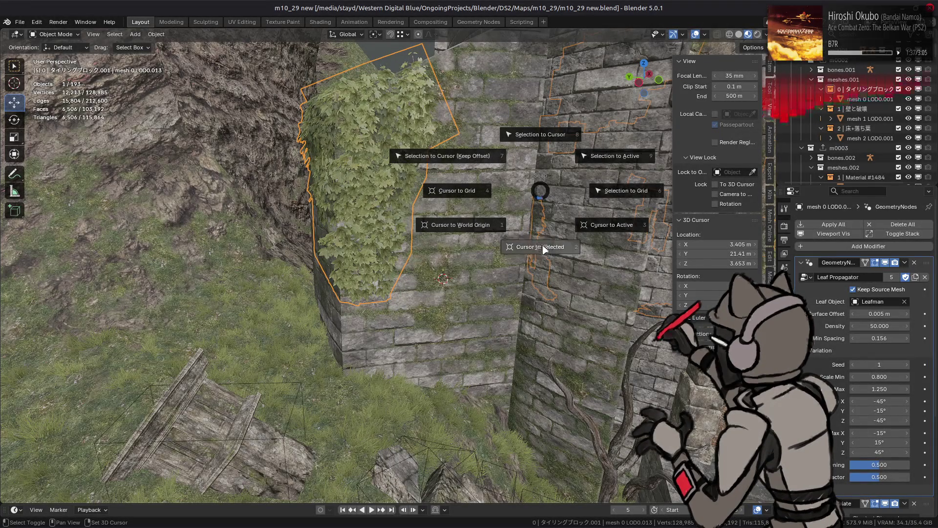
left_click(541, 191)
- Back in the theme preferences, expand the Toolbar Item settings
key("ctrl+comma")
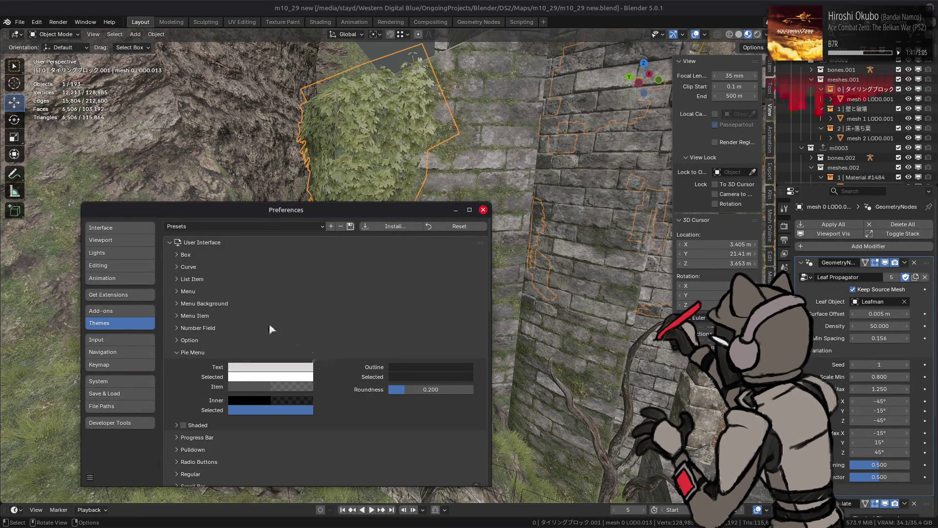
scroll(203, 334, "down", 5)
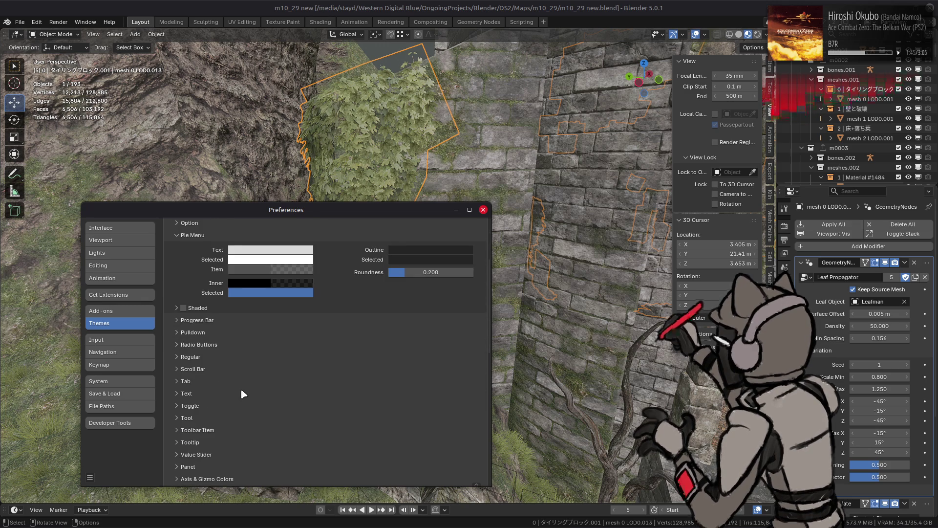
scroll(240, 388, "down", 2)
left_click(218, 392)
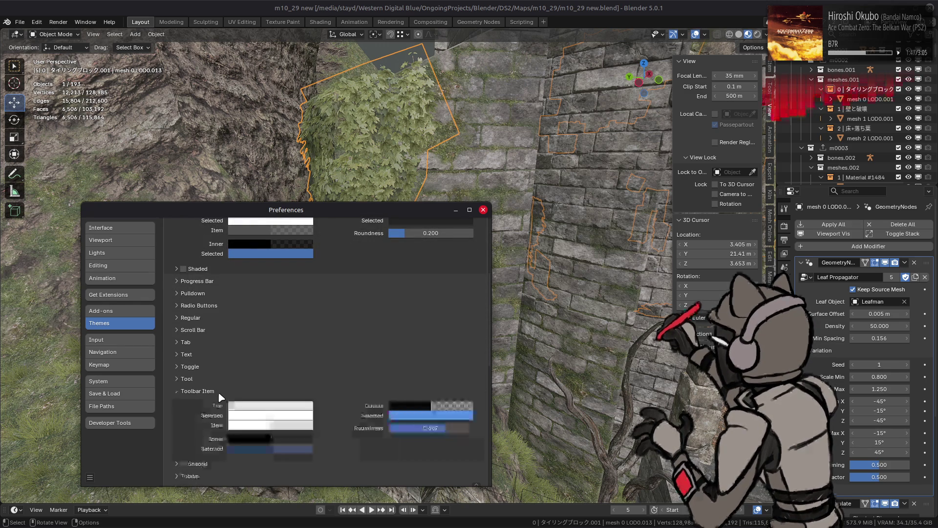
- Inspect the Toolbar Item and Pie Menu outline colours, then preview the snap pie menu
left_click(408, 417)
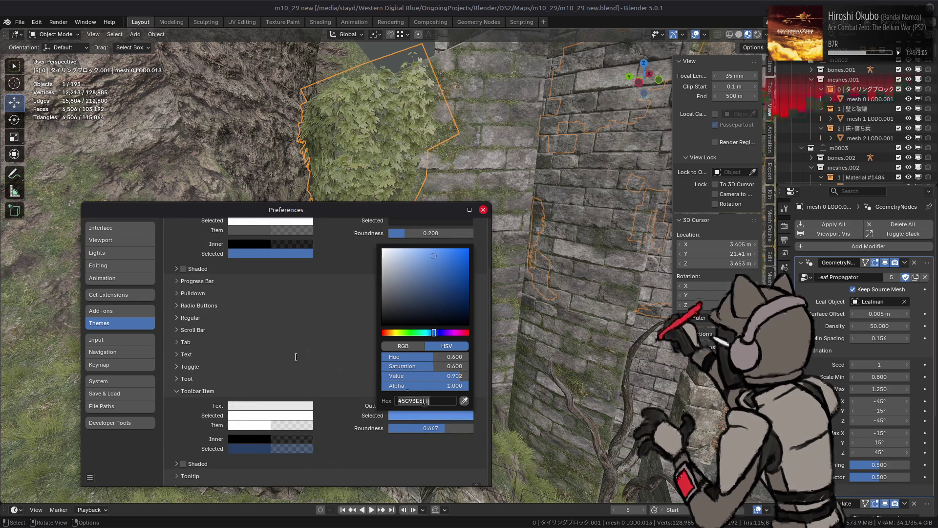
left_click(331, 355)
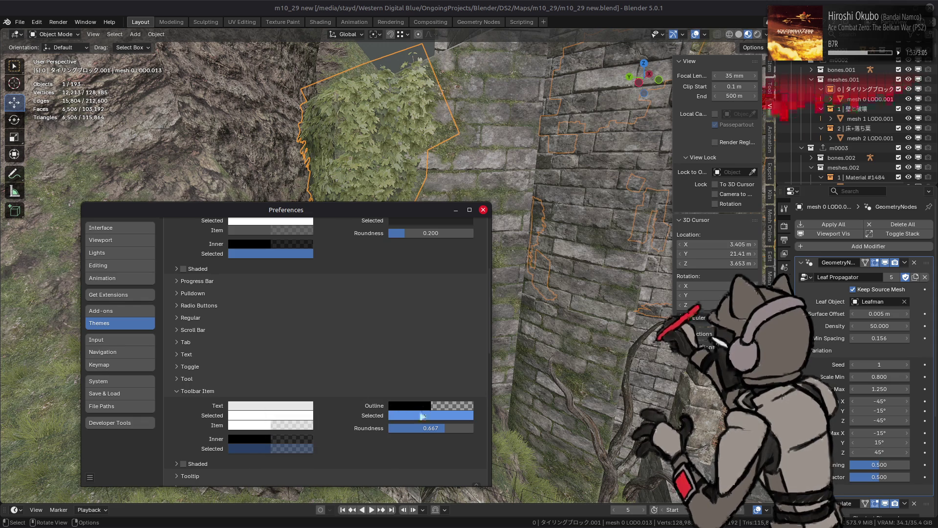
scroll(375, 381, "up", 4)
left_click(415, 337)
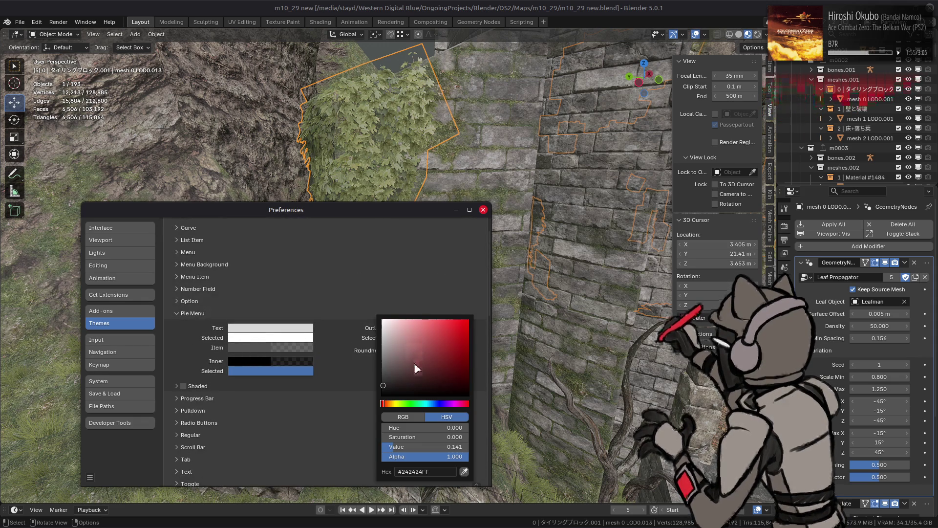
left_click(416, 337)
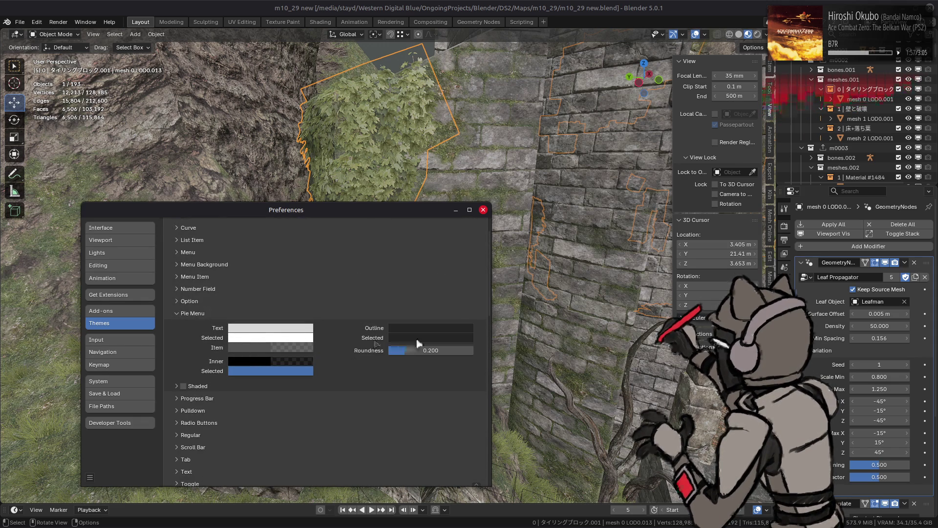
left_click(418, 341)
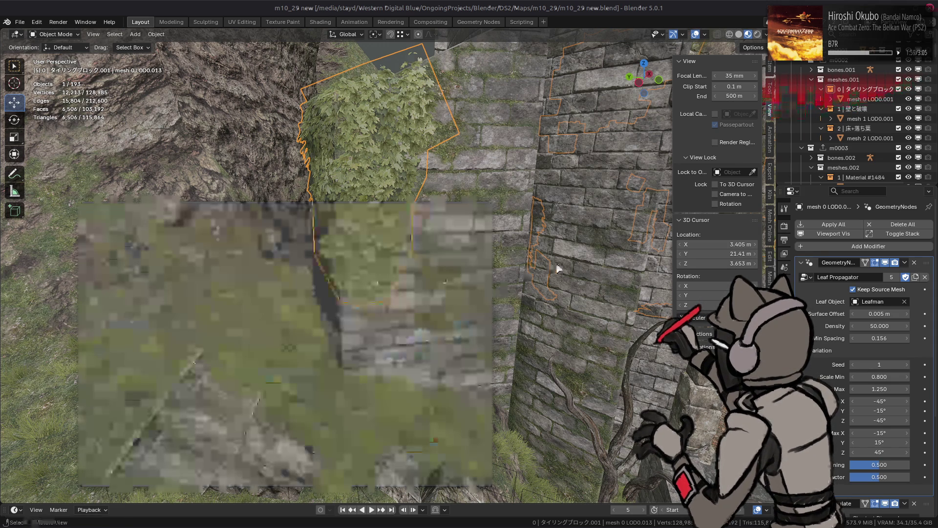
key("shift+s")
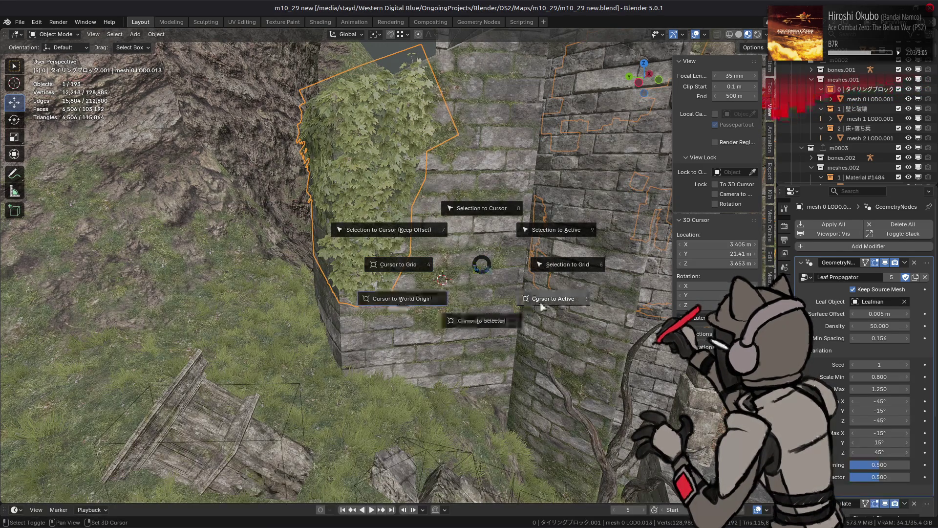
left_click(486, 269)
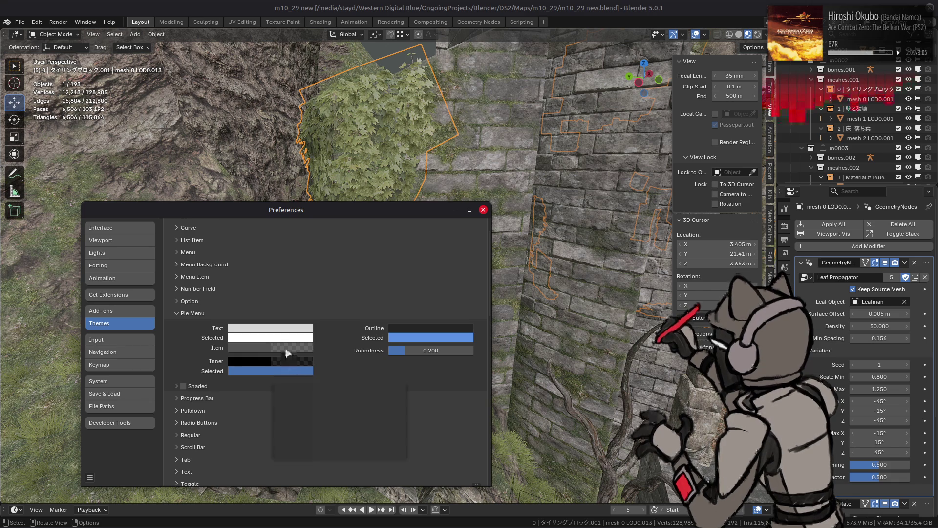
- Darken the Pie Menu item colour by setting its HSV value to 0.141
mouse_move(286, 352)
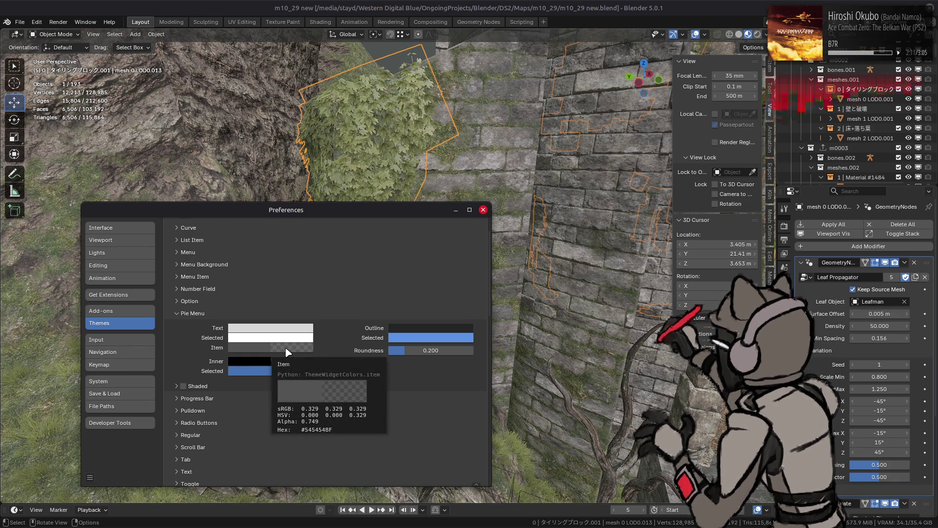
left_click(287, 352)
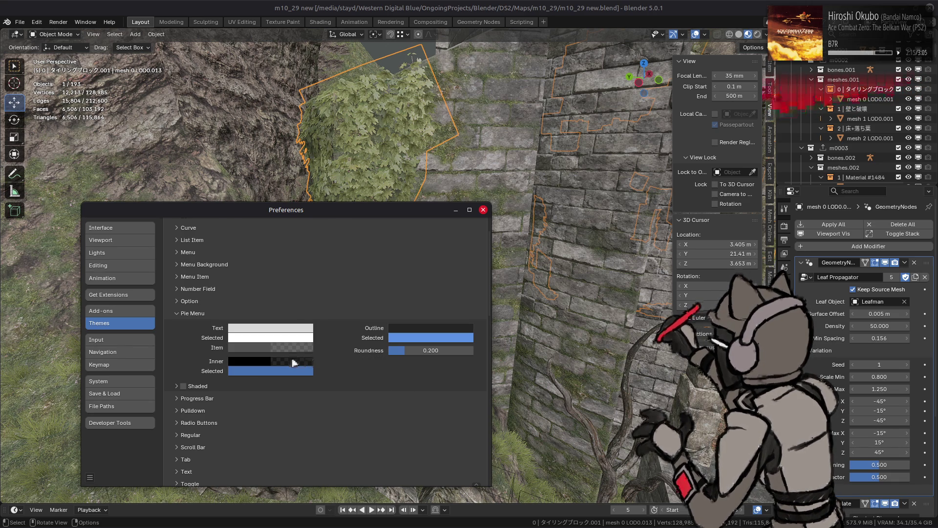
left_click(292, 362)
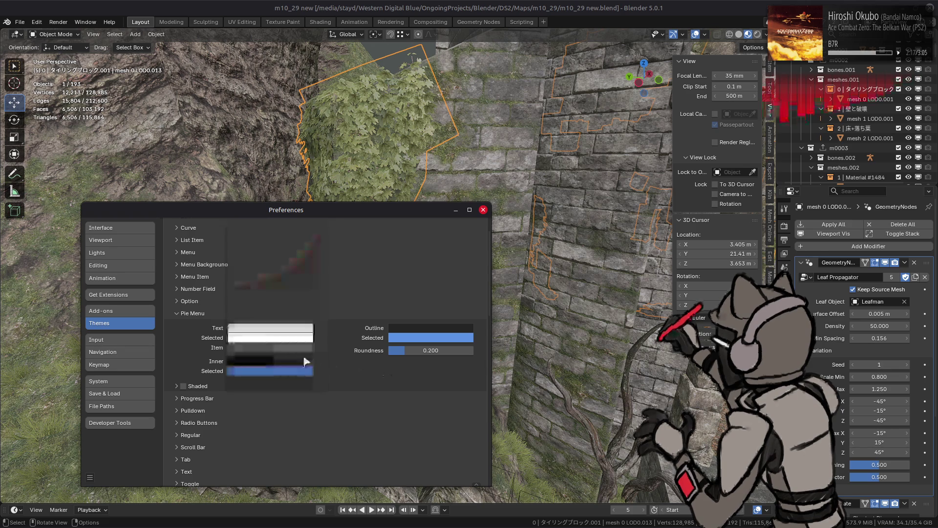
left_click(298, 371)
left_click(293, 446)
type("0.141")
key("Return")
left_click(490, 272)
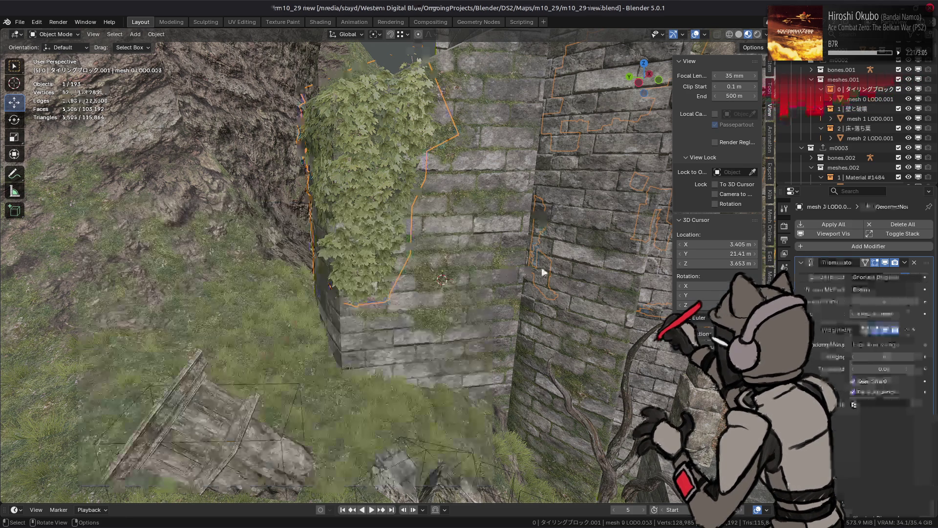
- Preview the snap pie menu with the new item colour and close the colour picker
key("shift+s")
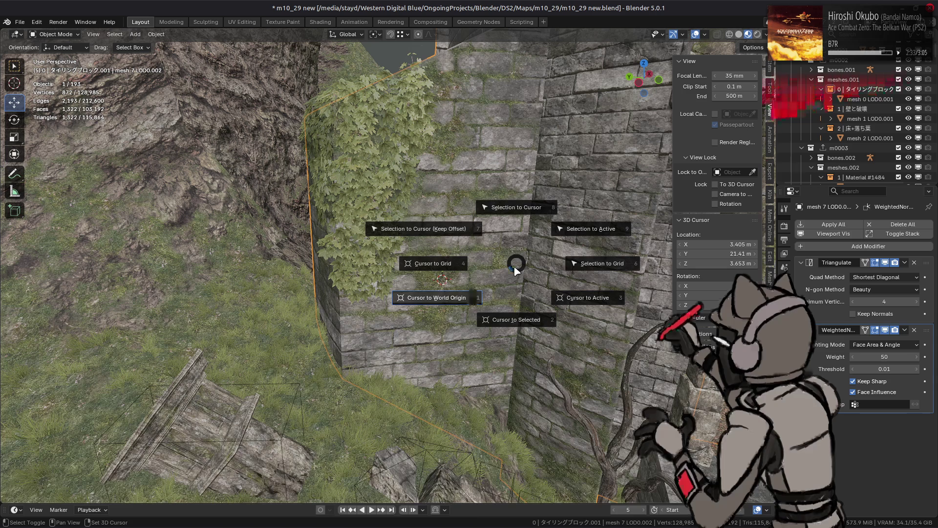
key("Escape")
key("ctrl+comma")
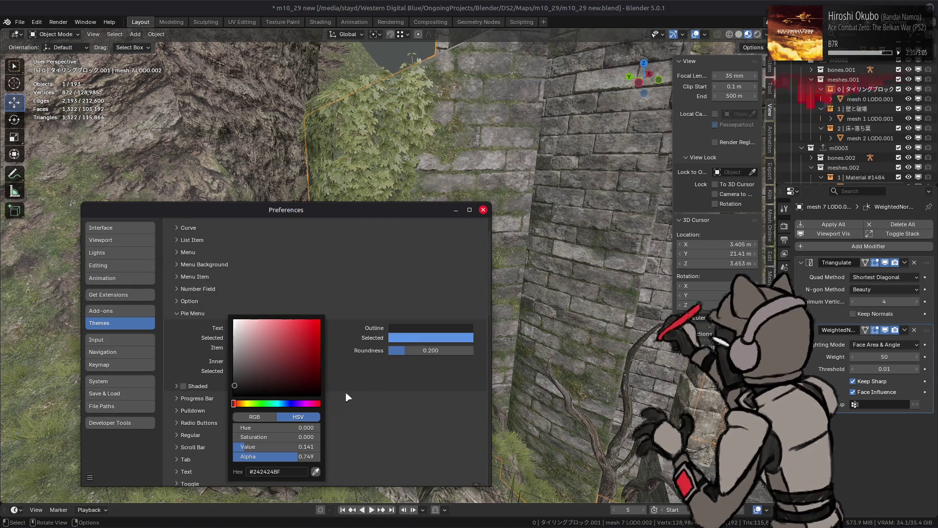
left_click(349, 398)
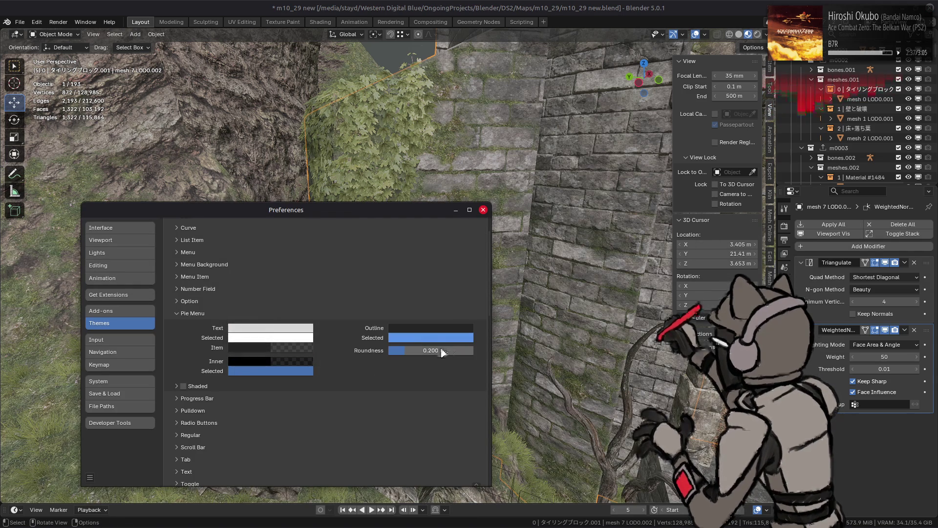
left_click(536, 288)
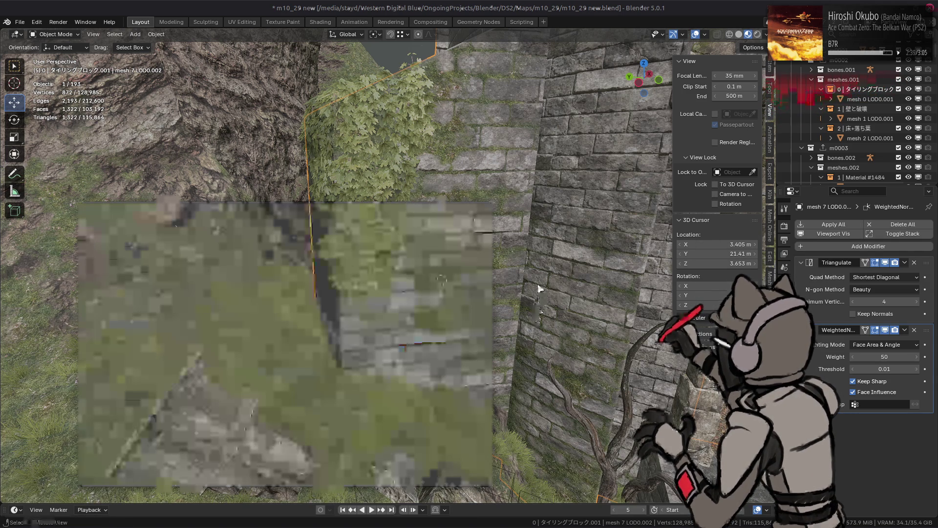
key("shift+s")
key("Escape")
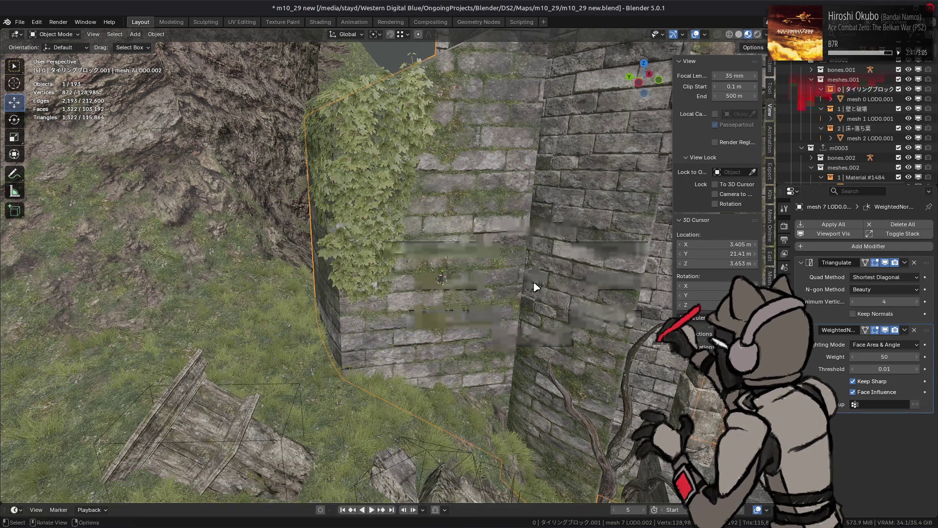
- Set the Pie Menu roundness to 1 and compare the snap pie menu several times
left_click(437, 348)
type("1")
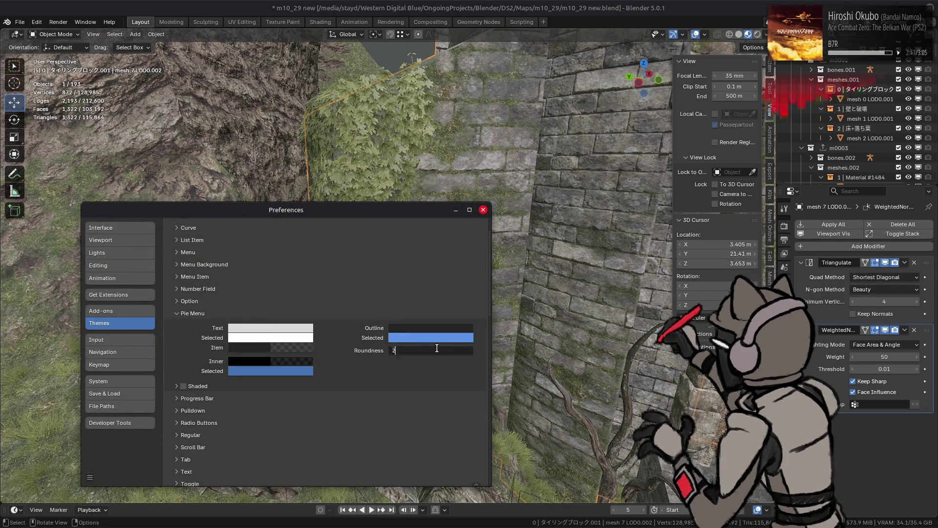
key("Return")
left_click(584, 263)
key("shift+s")
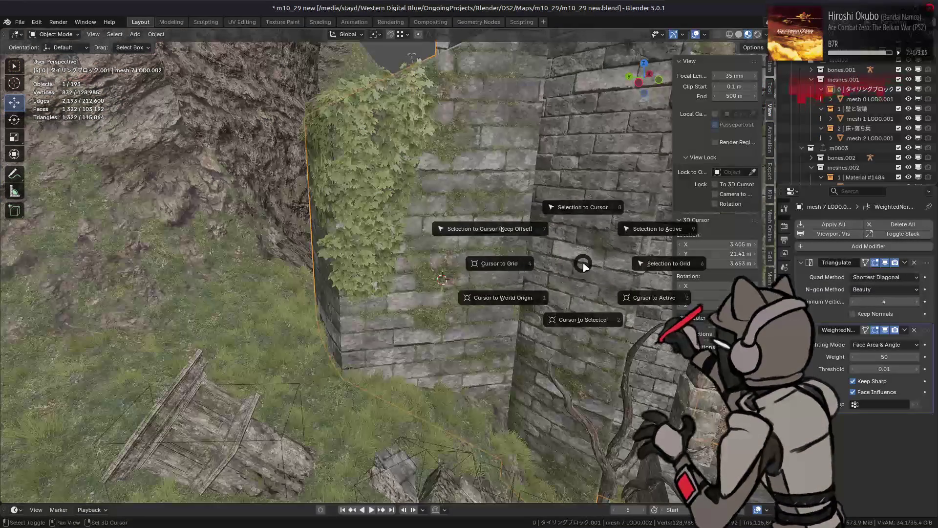
key("Escape")
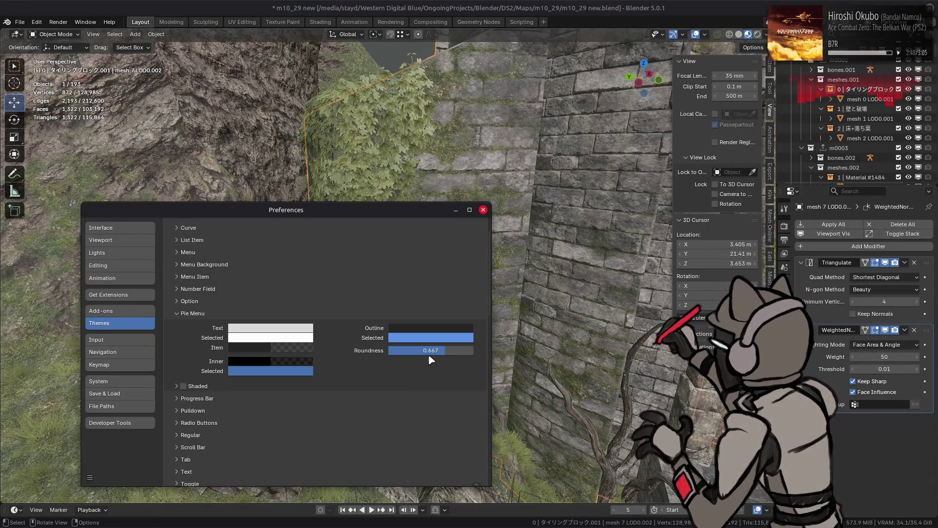
left_click(568, 269)
key("shift+s")
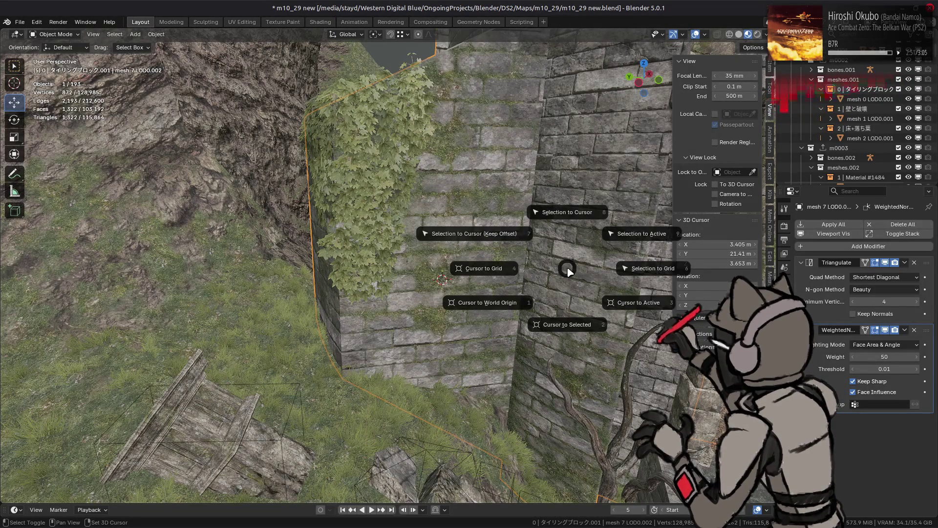
key("Escape")
key("shift+s")
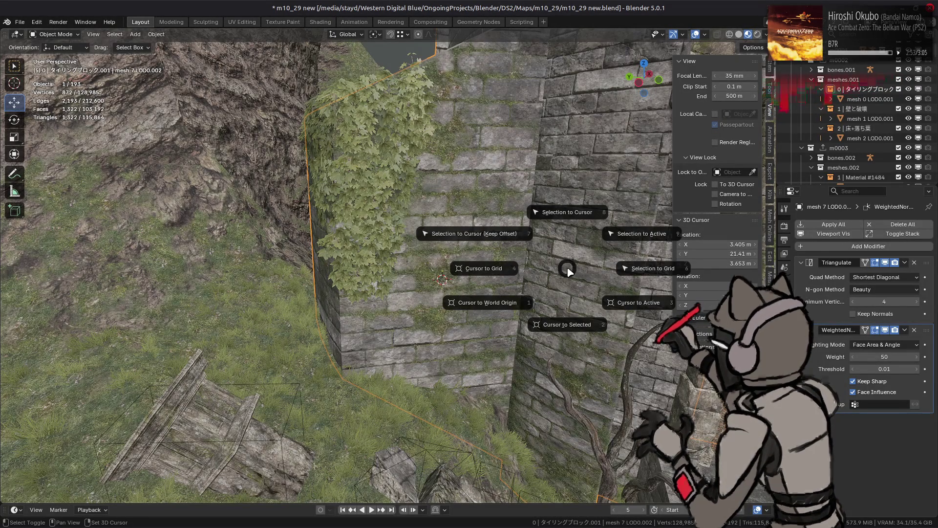
key("Escape")
- Set the Pie Menu roundness back to 0.2 and preview the snap pie menu again
key("alt+Tab")
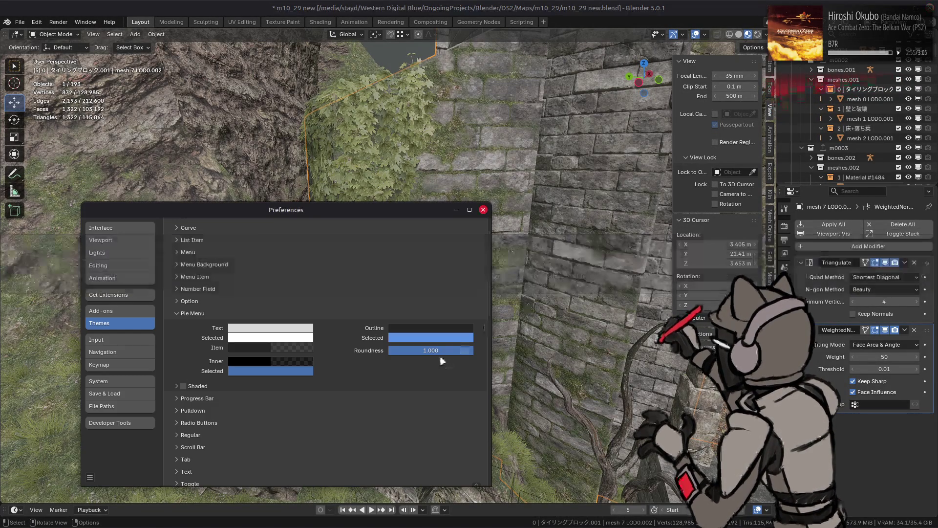
type("0.2")
key("Return")
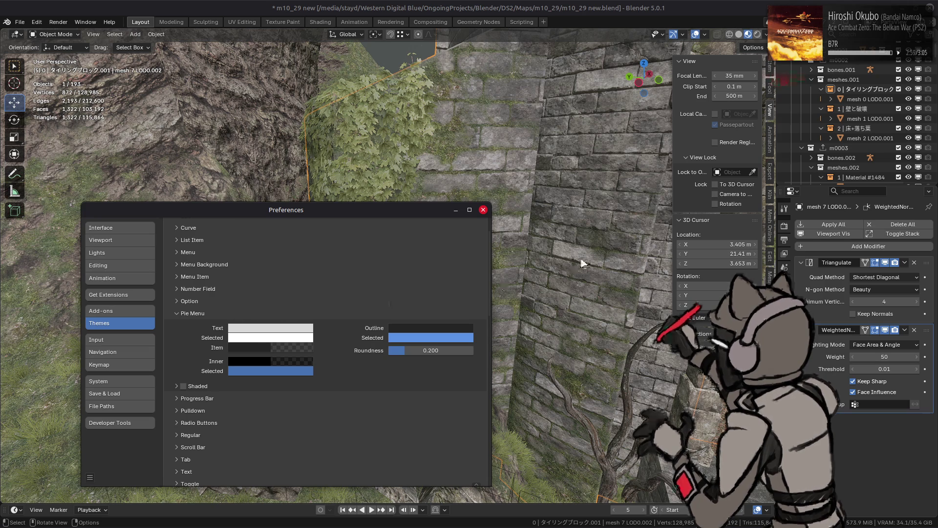
key("alt+Tab")
key("shift+s")
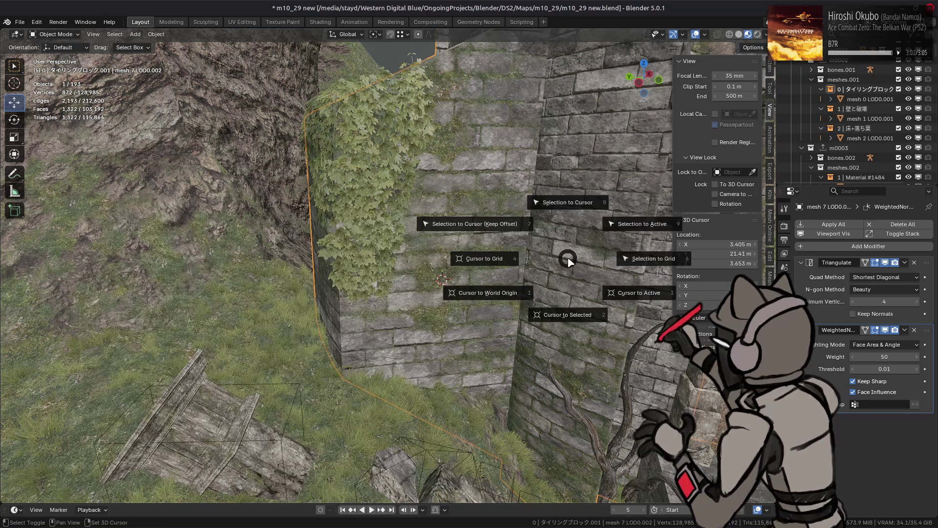
key("Escape")
key("alt+Tab")
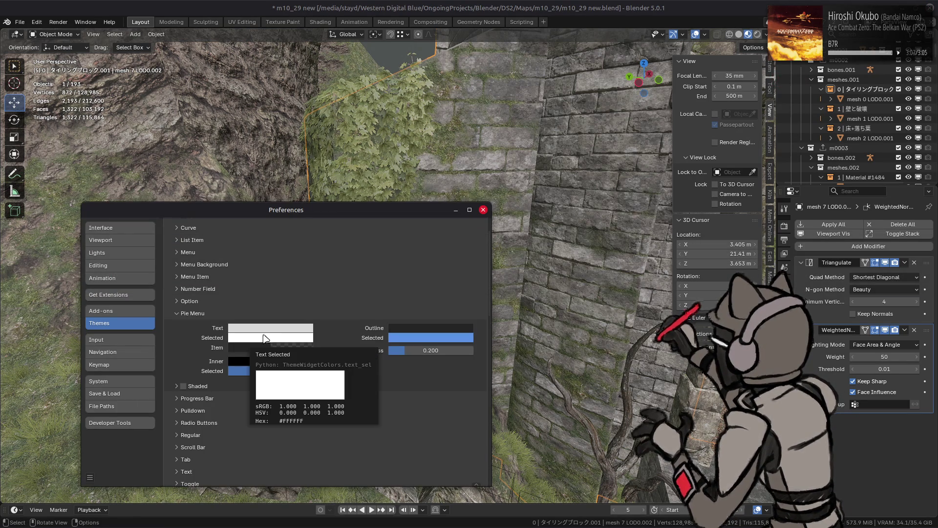
- Open the Pie Menu Text Selected colour and compare it against the snap pie menu
left_click(263, 339)
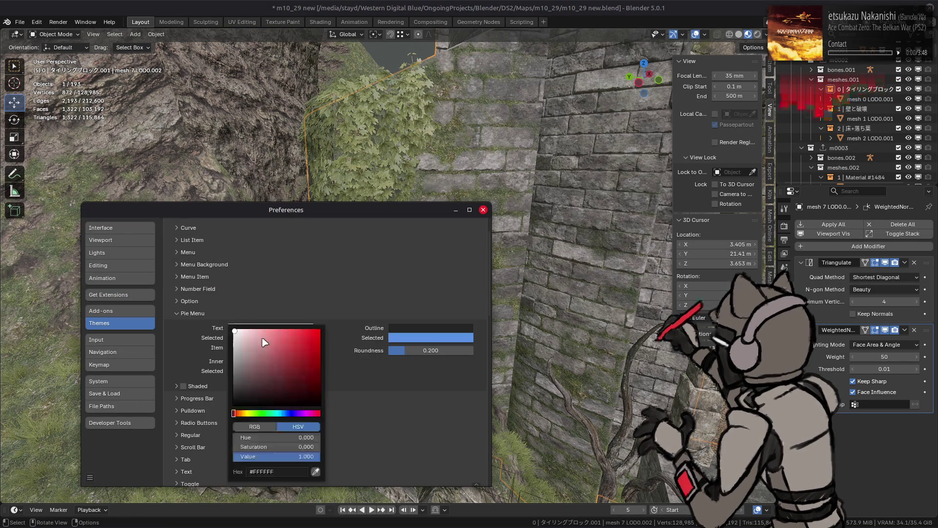
scroll(288, 334, "down", 3, "ctrl")
left_click(288, 333)
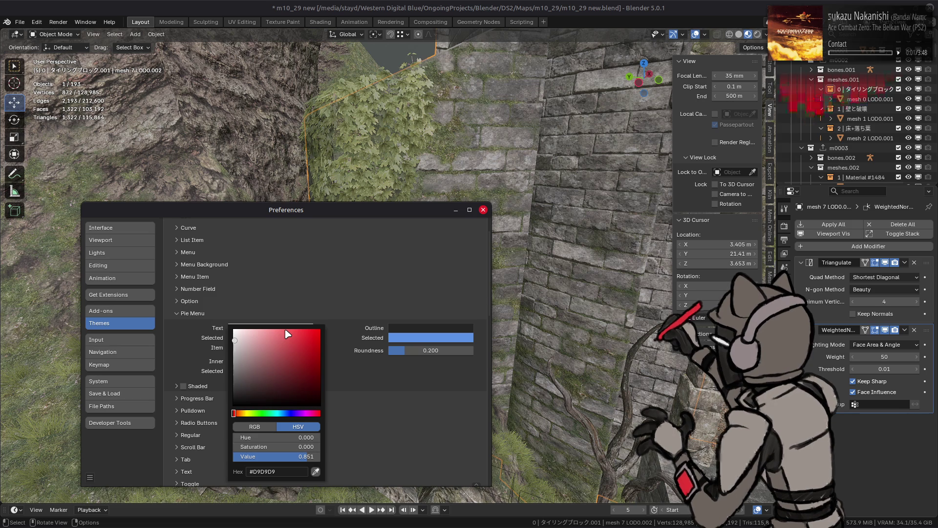
left_click(284, 472)
left_click(514, 205)
key("shift+s")
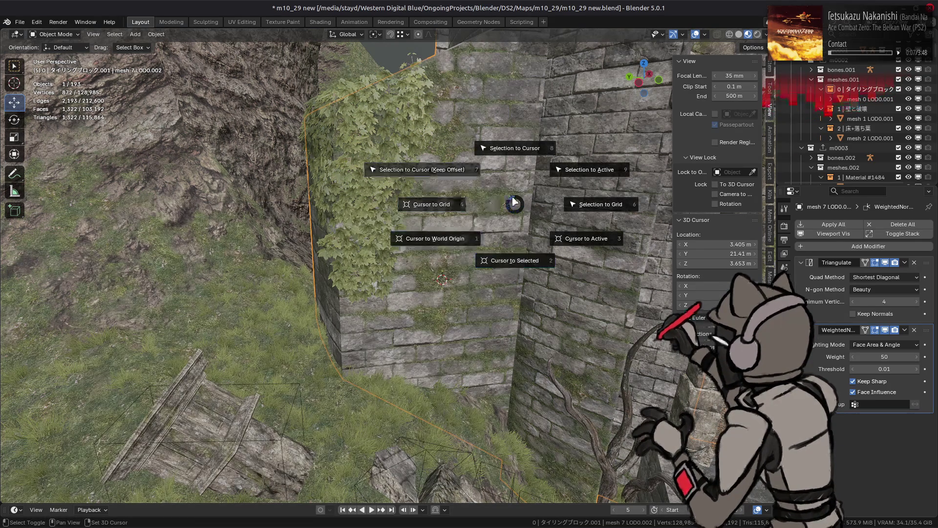
left_click(514, 201)
key("KP_Decimal")
key("alt+Tab")
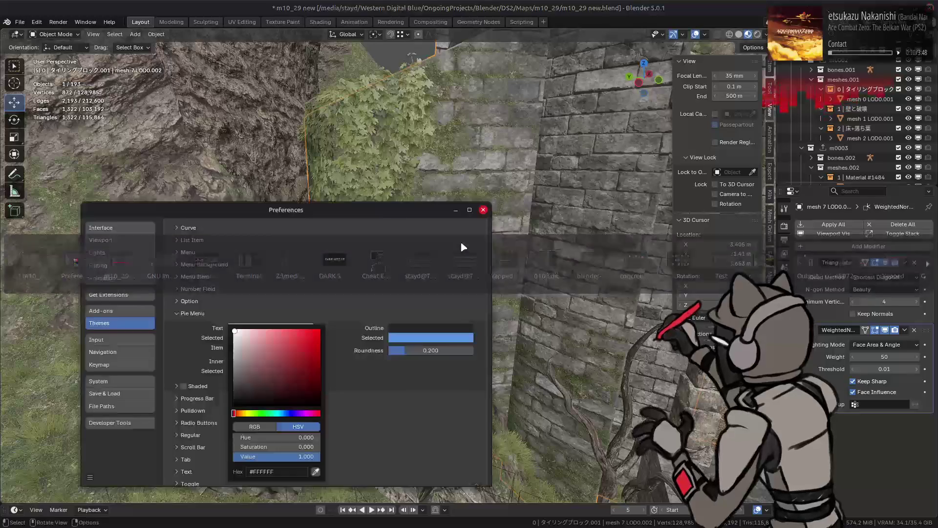
- Set the Text Selected colour to light grey #EFEFEF and check it in the snap pie menu
mouse_move(282, 459)
left_mouse_down()
mouse_move(274, 456)
mouse_move(337, 453)
left_mouse_up()
left_click(295, 455)
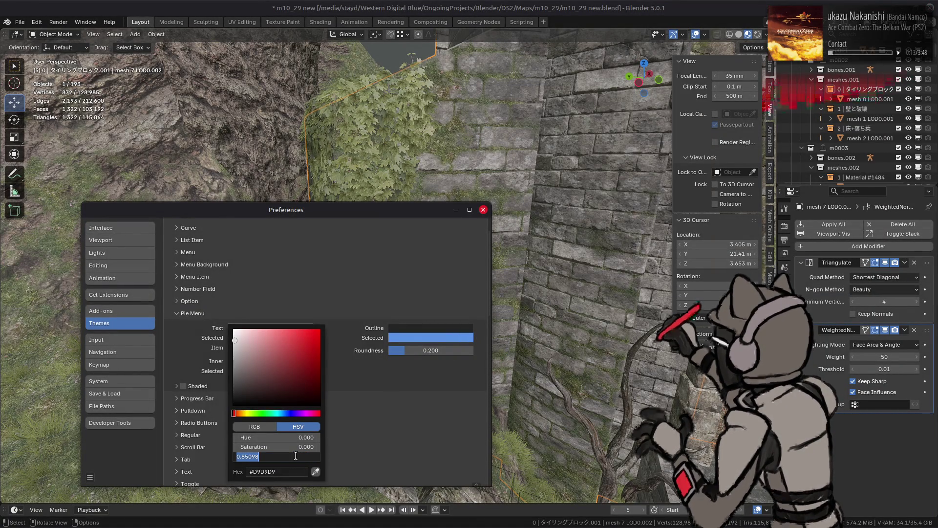
key("BackSpace")
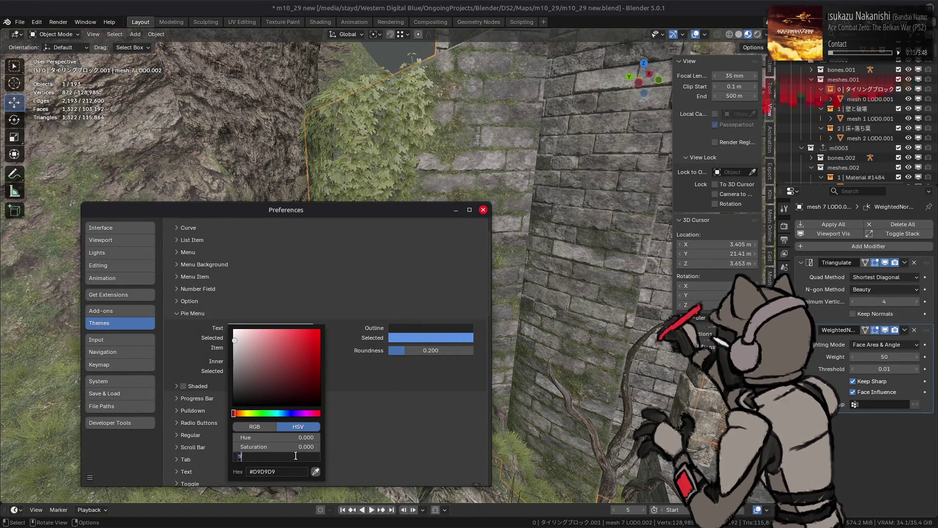
type(".937")
key("Return")
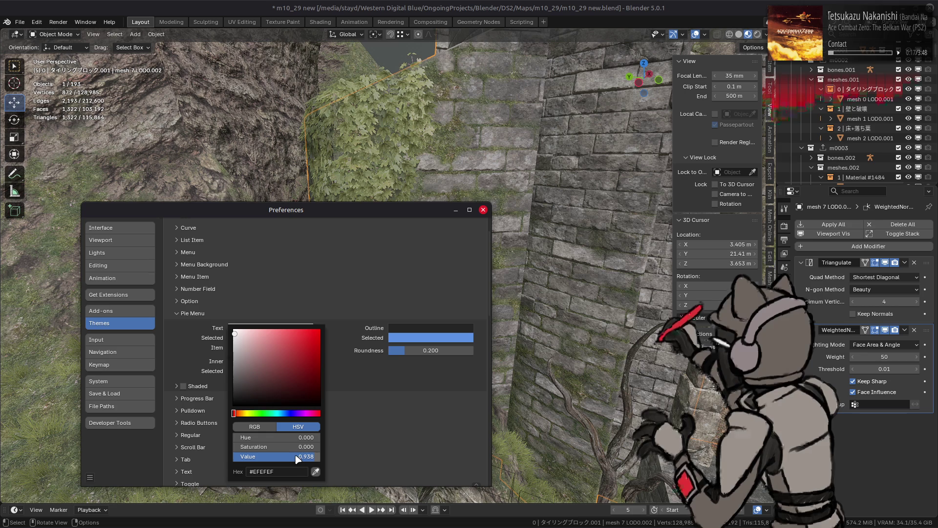
left_click(533, 291)
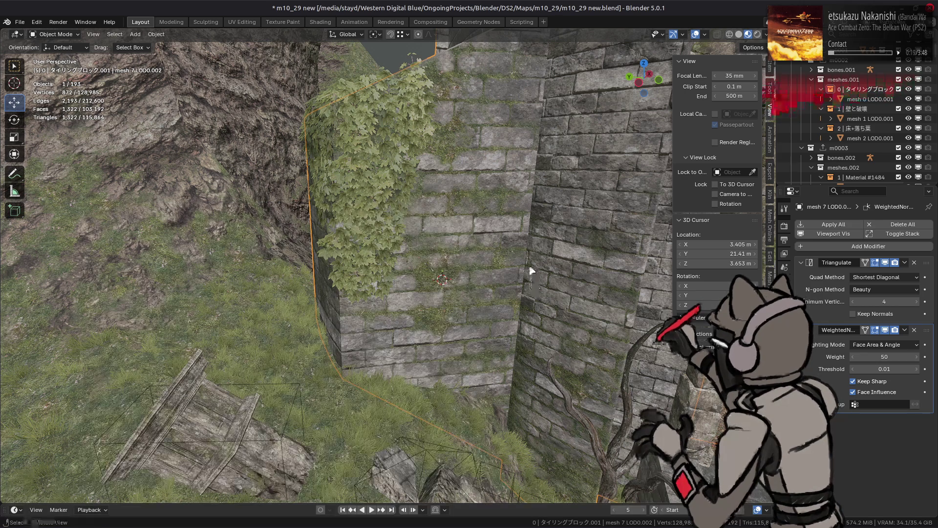
key("shift+s")
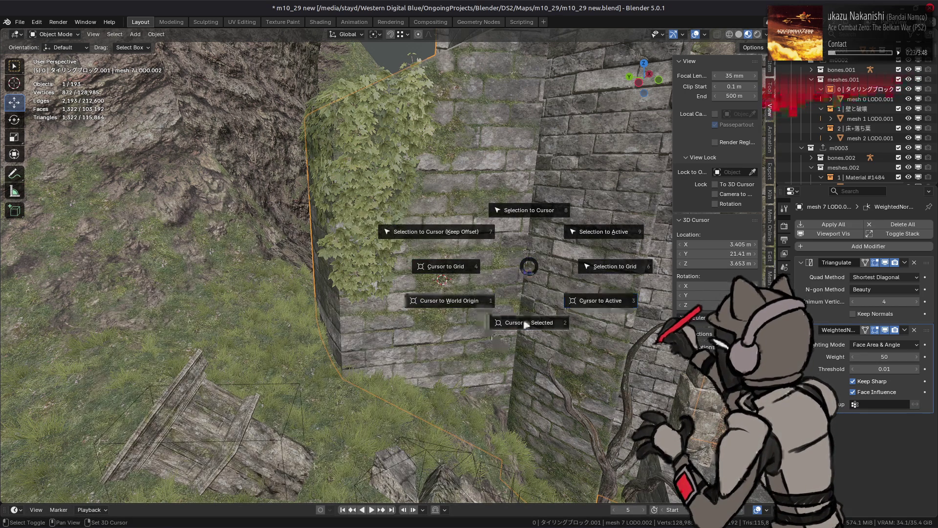
left_click(534, 274)
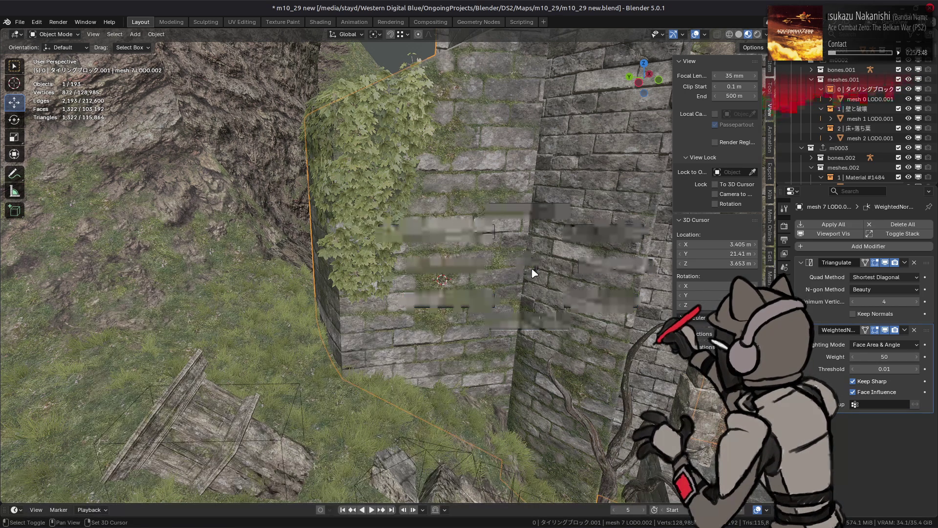
- Untick Shaded for the Option widget theme, collapse it, and expand Menu Background
key("alt+Tab")
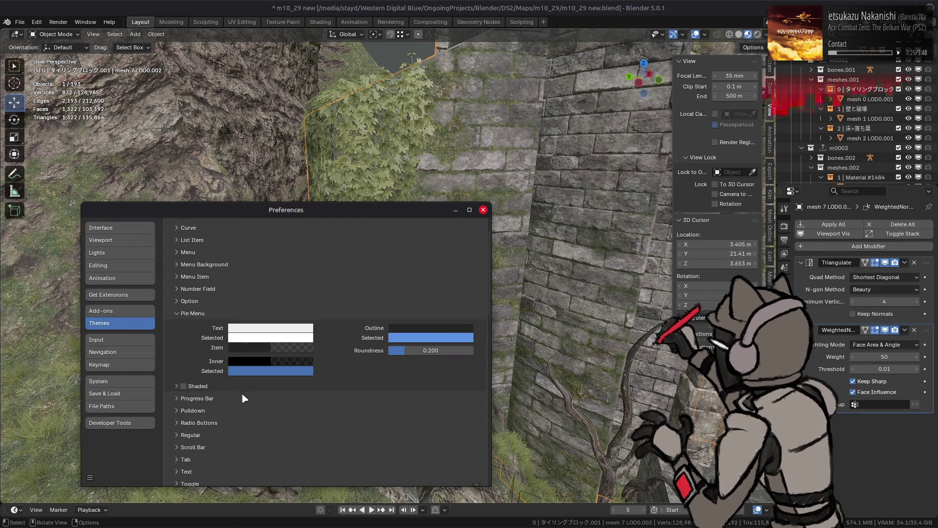
left_click(225, 303)
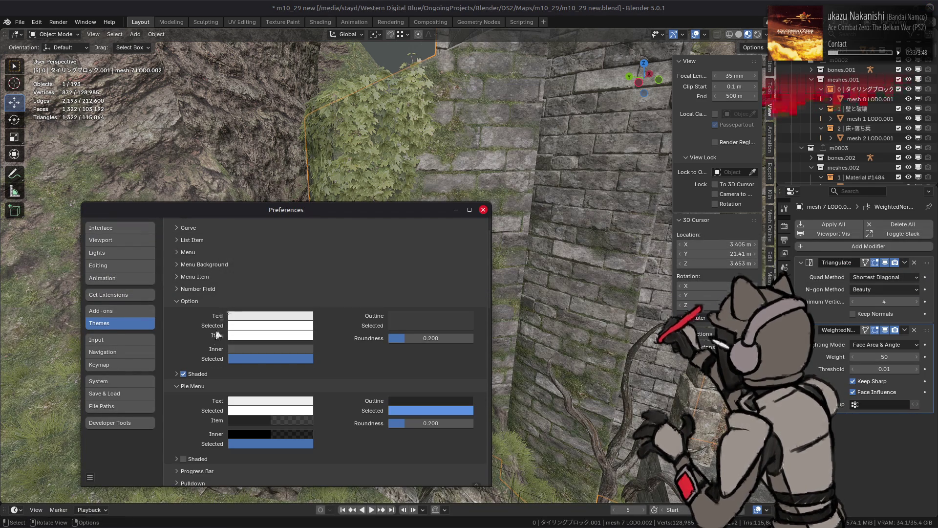
left_click(189, 373)
left_click(177, 375)
left_click(184, 374)
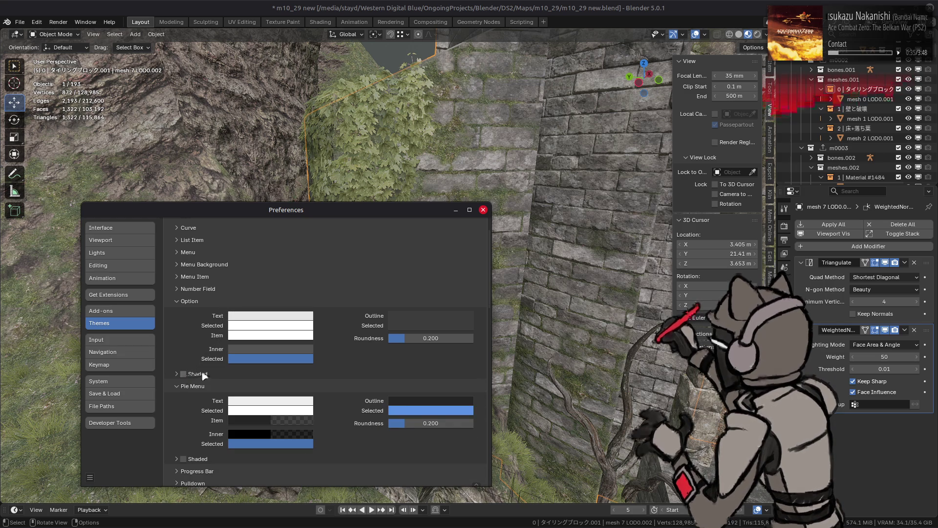
left_click(216, 302)
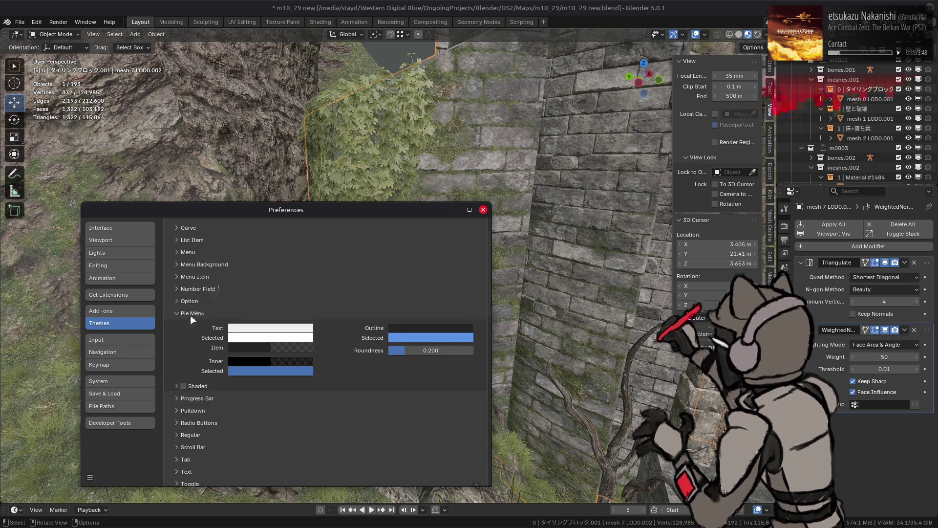
left_click(222, 264, "ctrl")
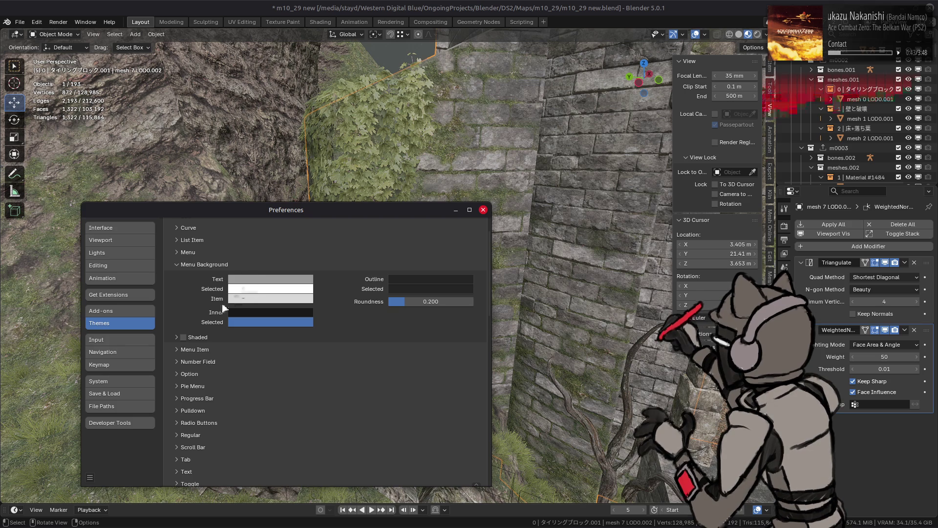
- Try Menu Background shading, leave it off with Shade Top at 0, and close Preferences
left_click(183, 337)
left_click(195, 341)
left_click_drag(342, 352, 293, 352)
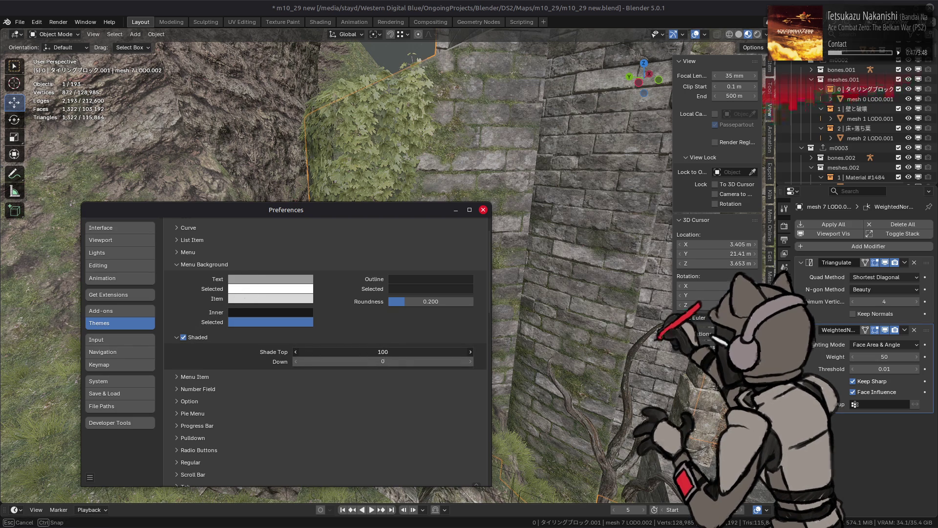
left_click_drag(383, 352, 303, 352)
left_click(183, 337)
left_click(389, 353)
type("0")
key("Return")
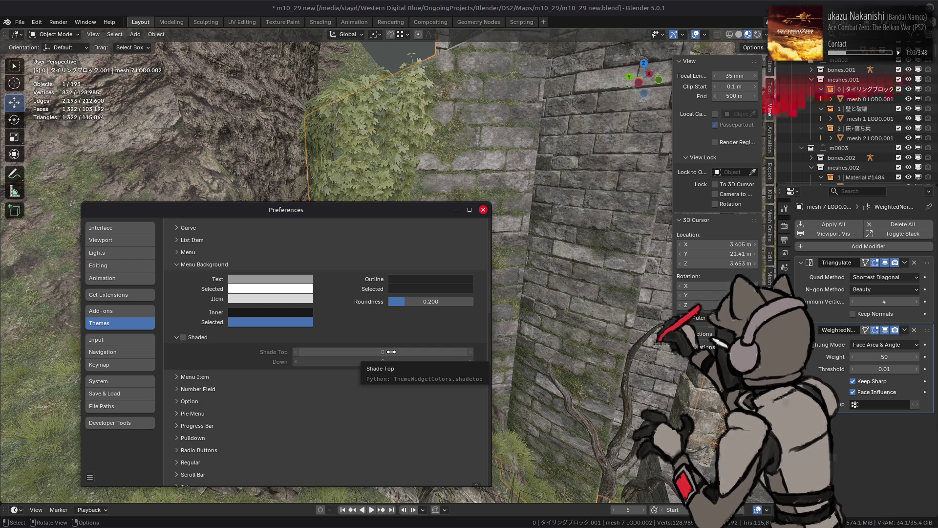
left_click(483, 210)
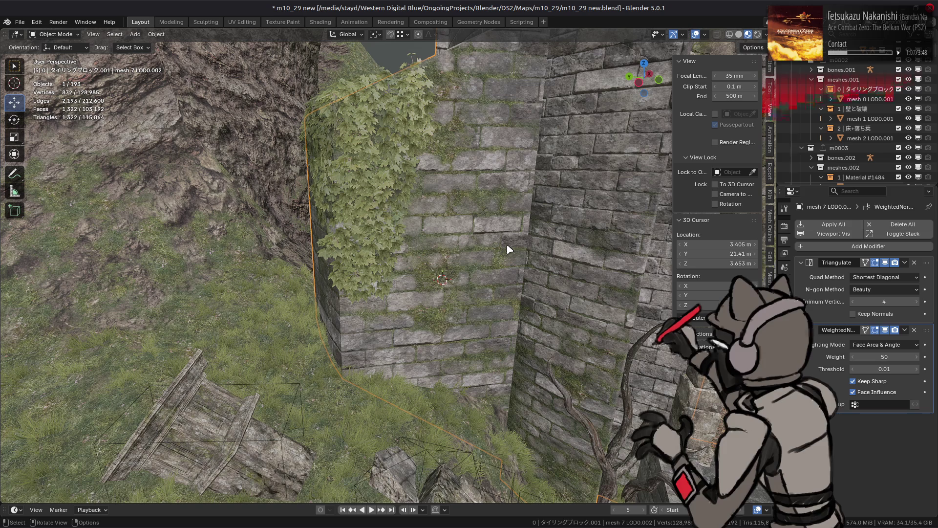
- Deselect everything, orbit around the castle walls, and save the scene
key("alt+a")
mouse_move(461, 289)
middle_mouse_down()
mouse_move(492, 278)
mouse_move(395, 298)
mouse_move(434, 283)
middle_mouse_up()
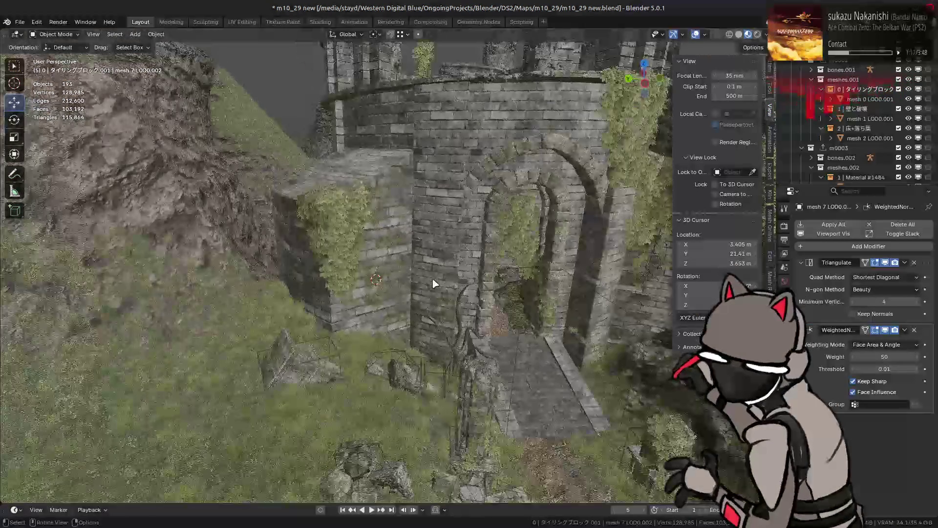
scroll(412, 279, "up", 3)
key("ctrl+s")
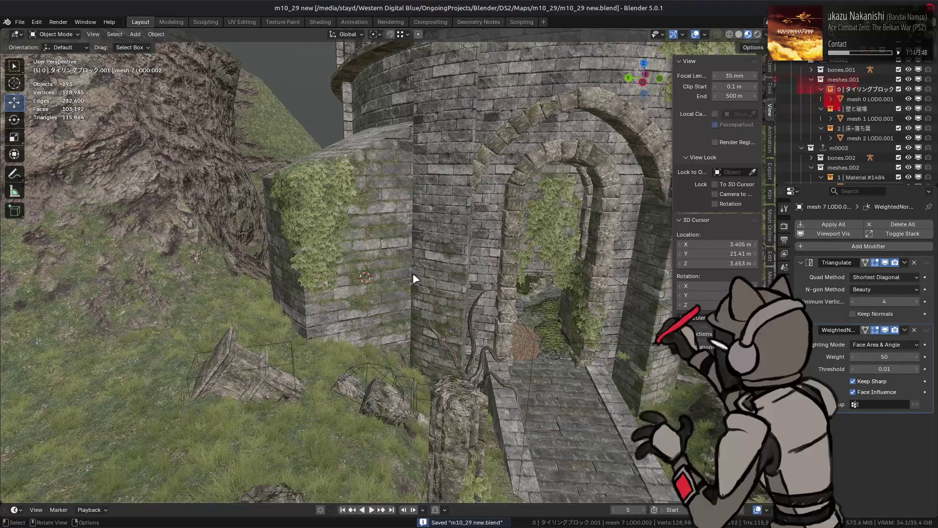
- Select an ivy wall piece, zoom around it, and save m10_29 new.blend again
left_click(450, 250)
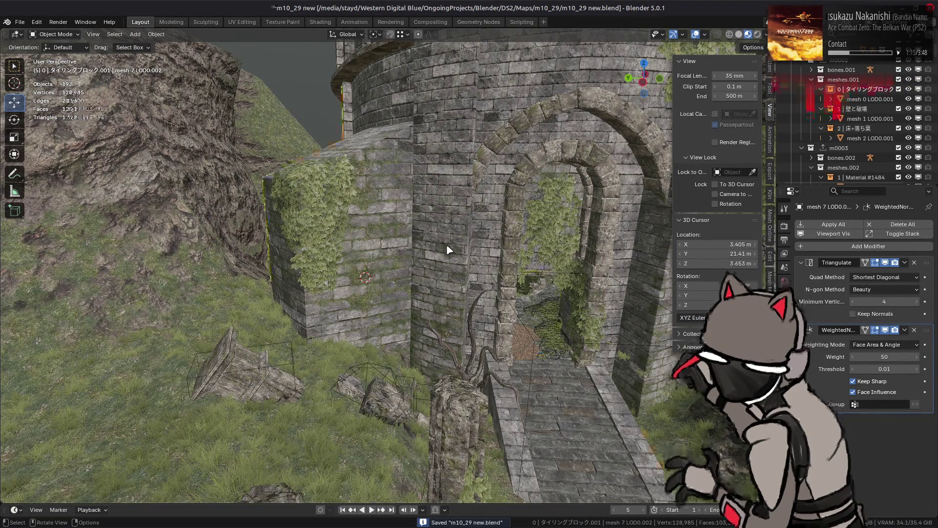
scroll(446, 251, "down", 3)
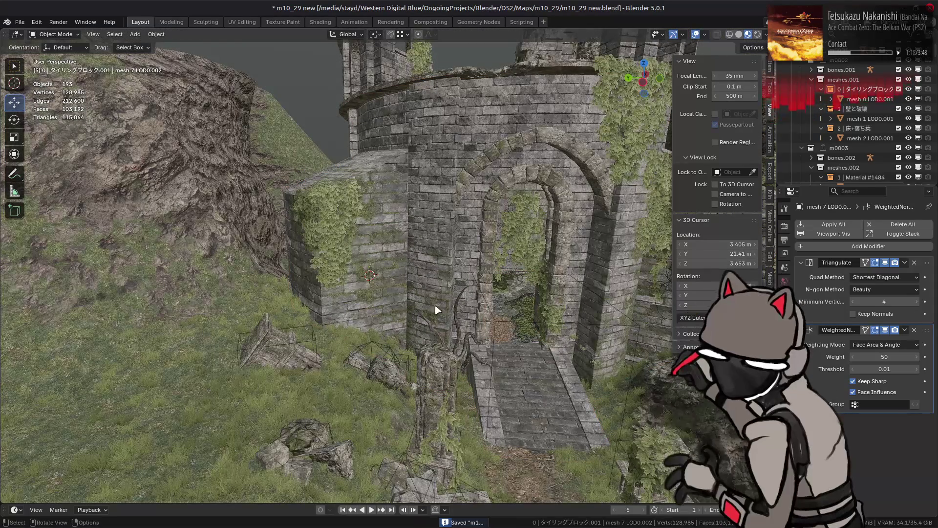
scroll(511, 217, "down", 5)
scroll(519, 297, "up", 5)
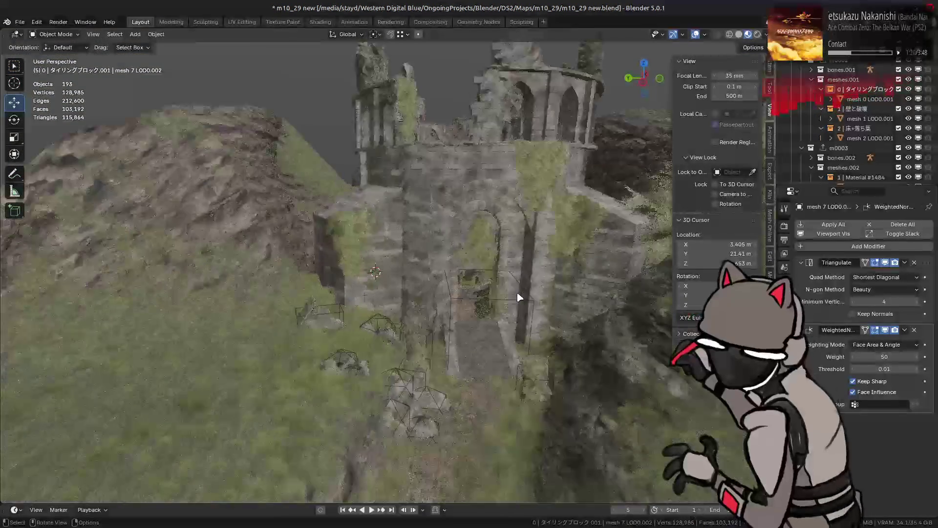
scroll(519, 297, "up", 3)
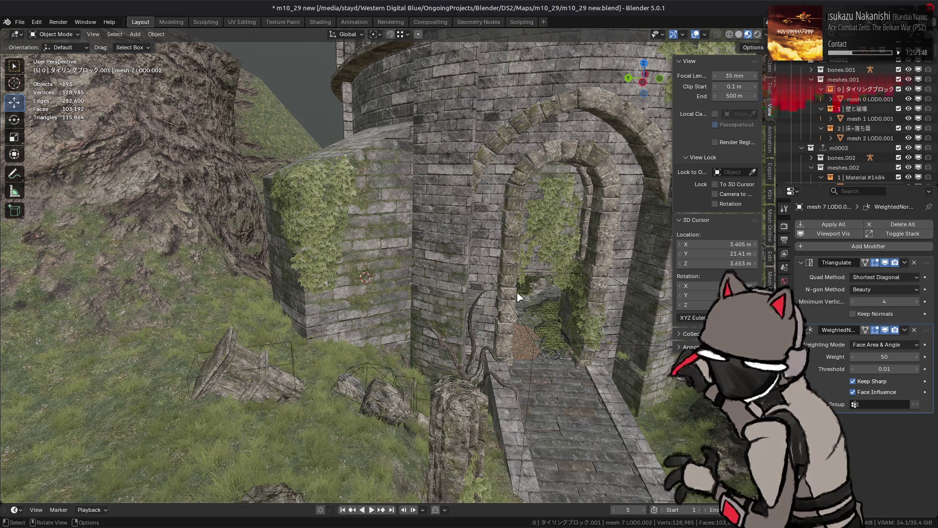
key("ctrl+s")
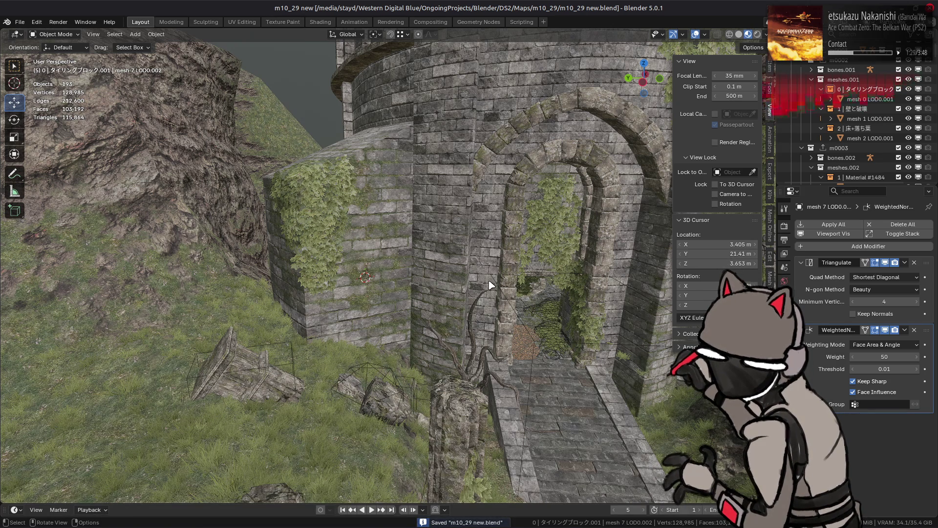
scroll(491, 285, "up", 2)
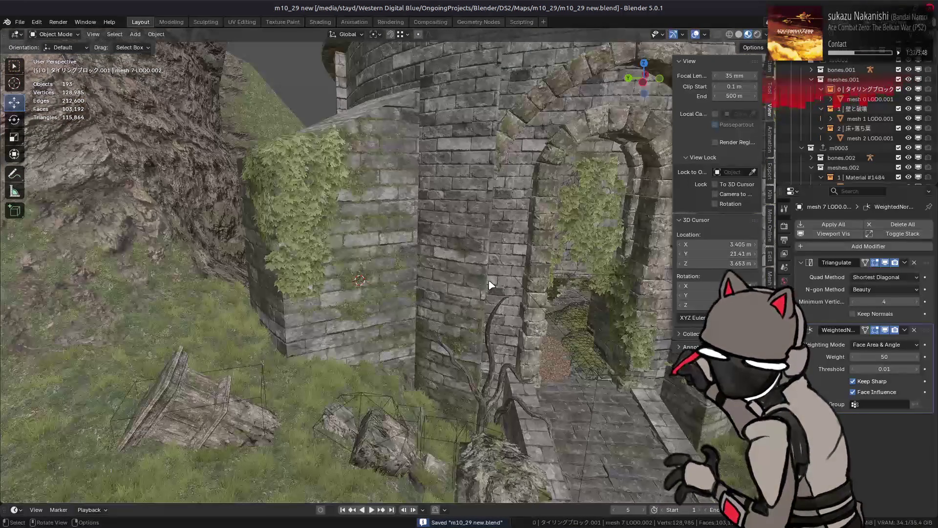
key("ctrl")
key("alt+Tab")
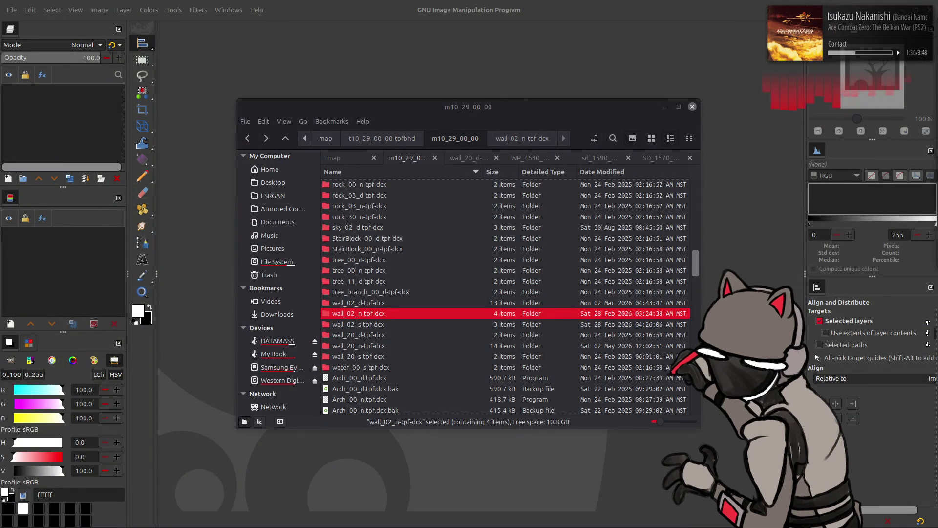
- Launch Visual Studio Code from the application launcher by searching 'vsd'
left_click(501, 112)
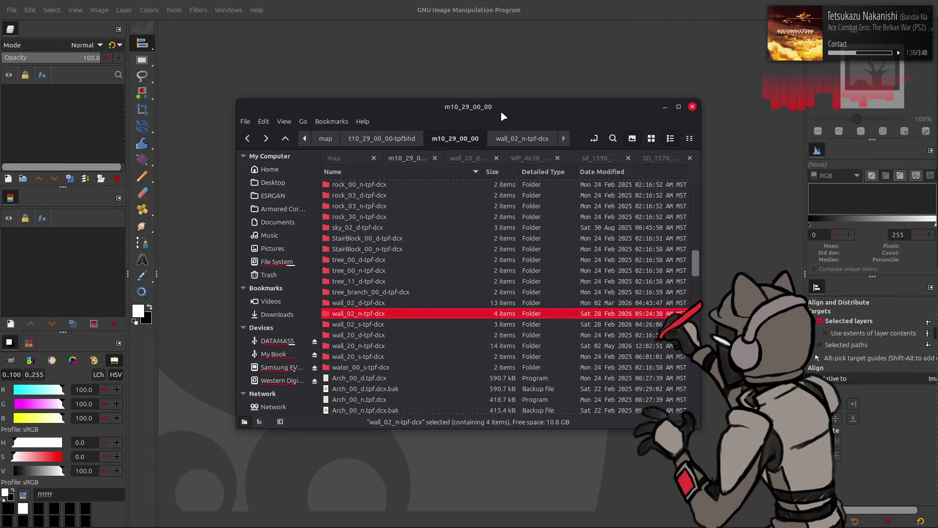
key("super")
type("vsd")
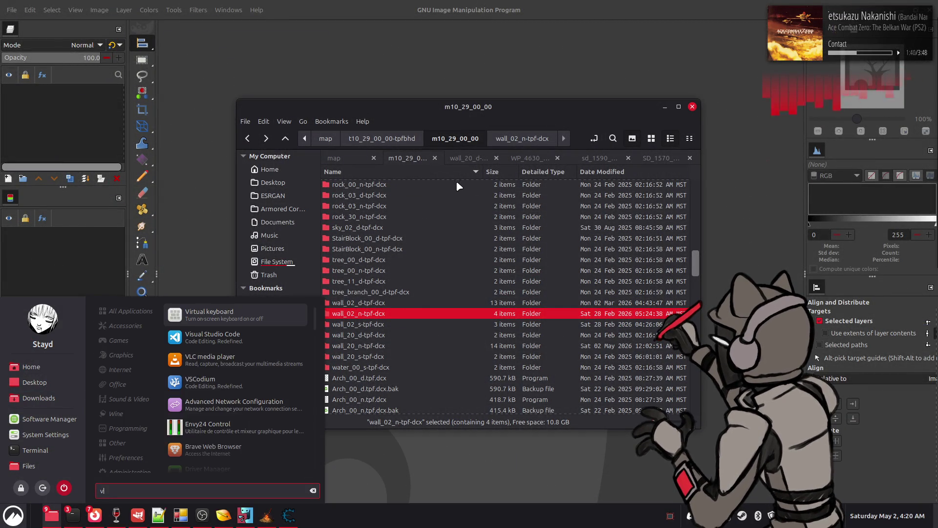
left_click(279, 334)
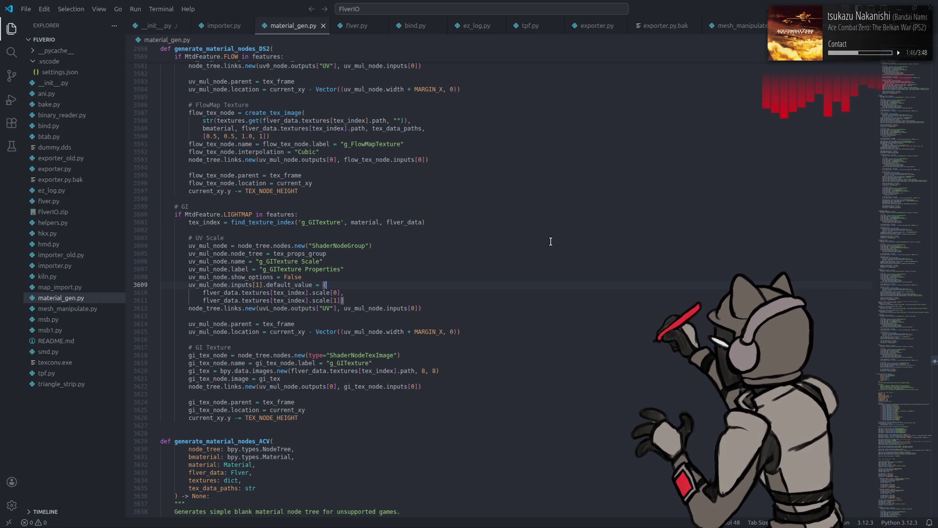
- Switch from importer.py to smd.py and scroll to the export_smd4 function
left_click(224, 26)
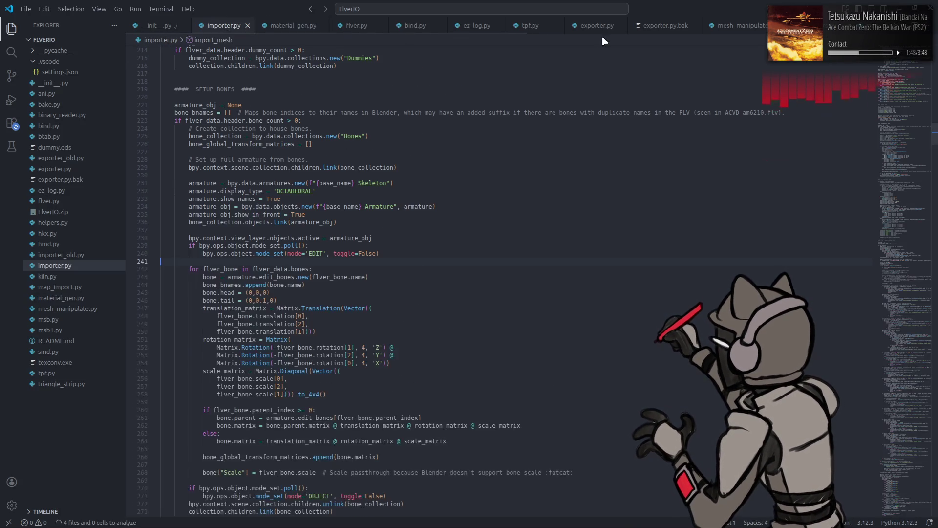
scroll(640, 27, "down", 3)
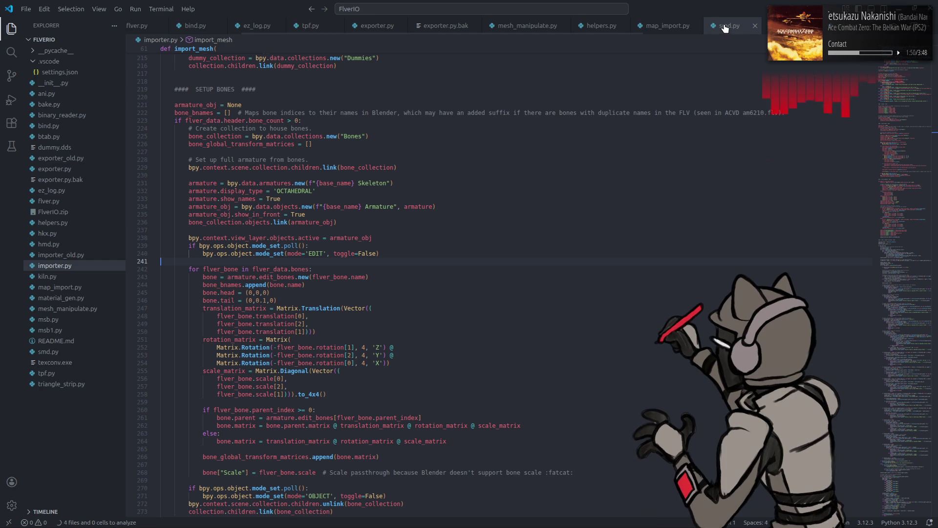
left_click(725, 27)
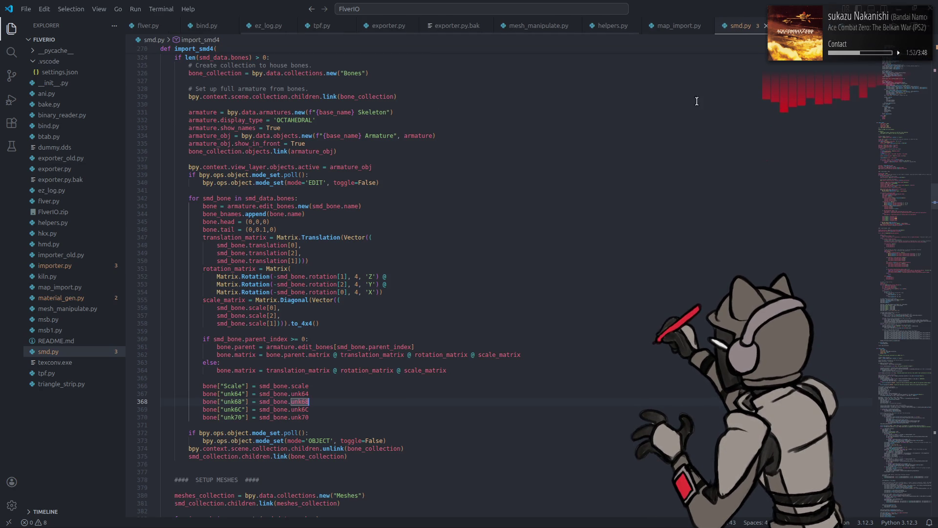
left_click(889, 287)
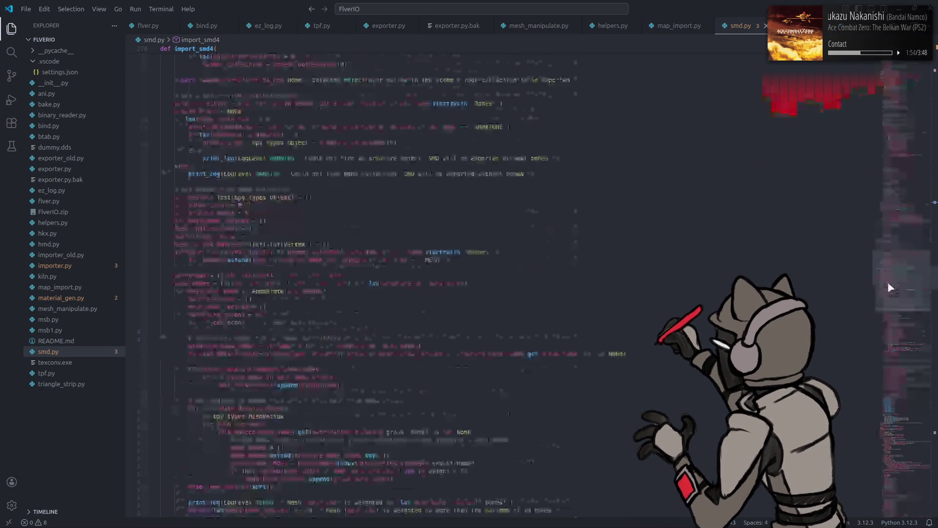
scroll(889, 287, "down", 10)
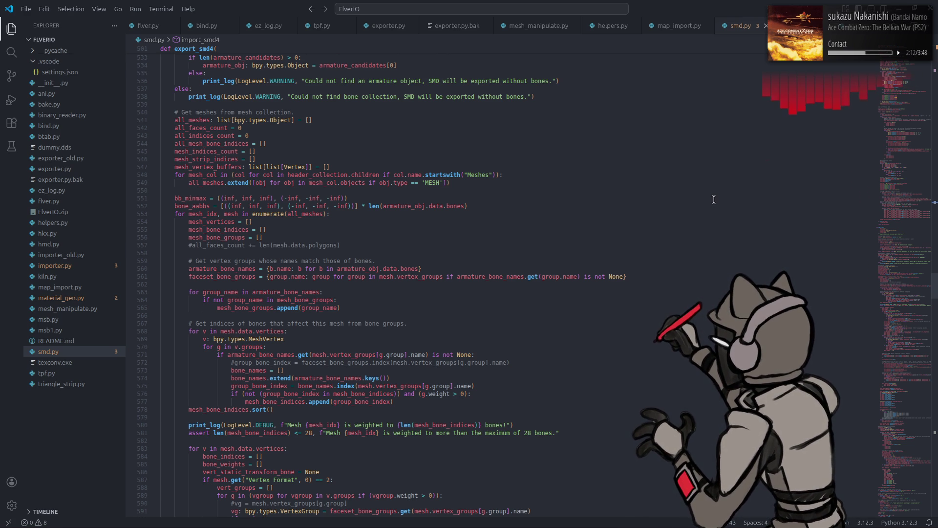
scroll(714, 199, "up", 3)
scroll(684, 198, "up", 15)
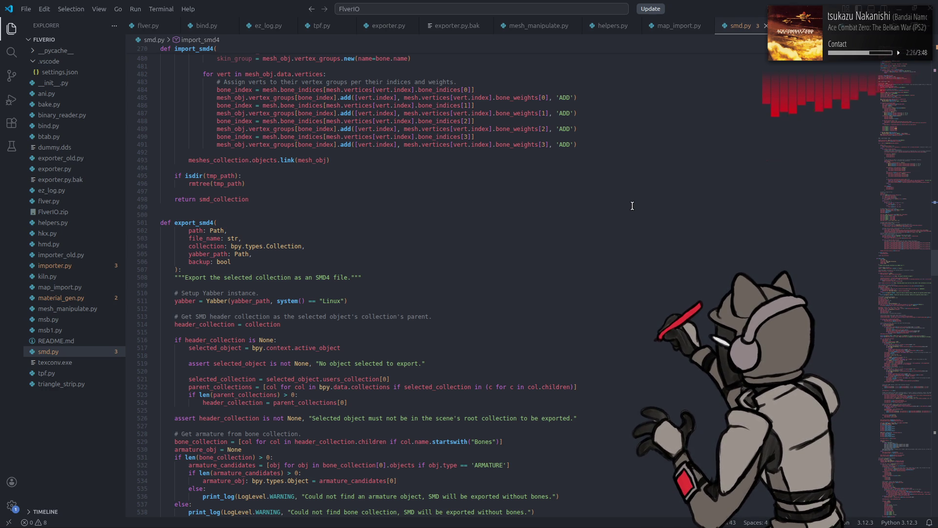
scroll(632, 206, "down", 5)
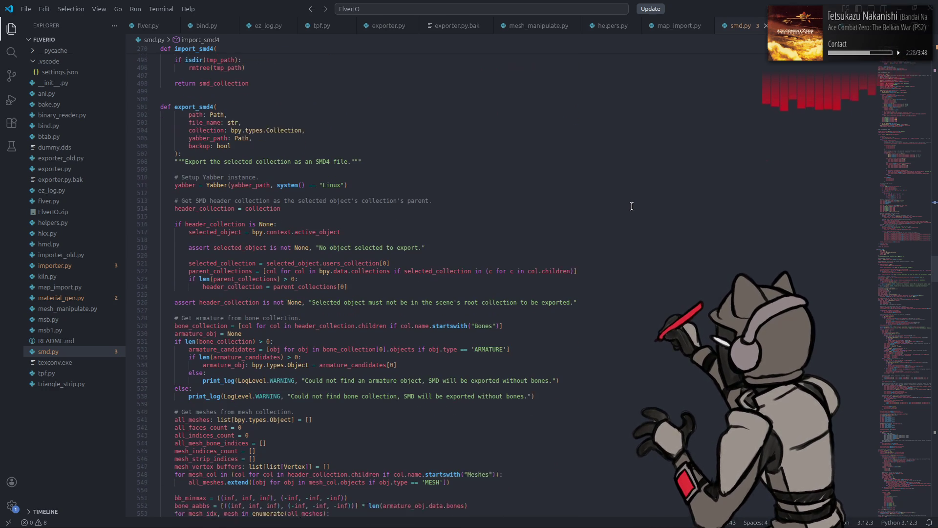
- Highlight the uses of header_collection and all_meshes, scanning the file via the minimap
left_click(254, 280)
scroll(255, 277, "down", 4)
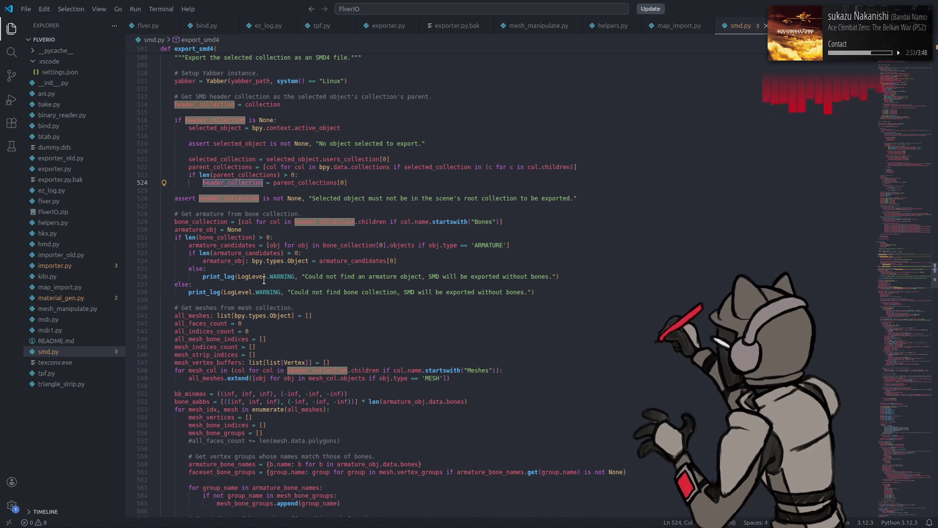
left_click(207, 377)
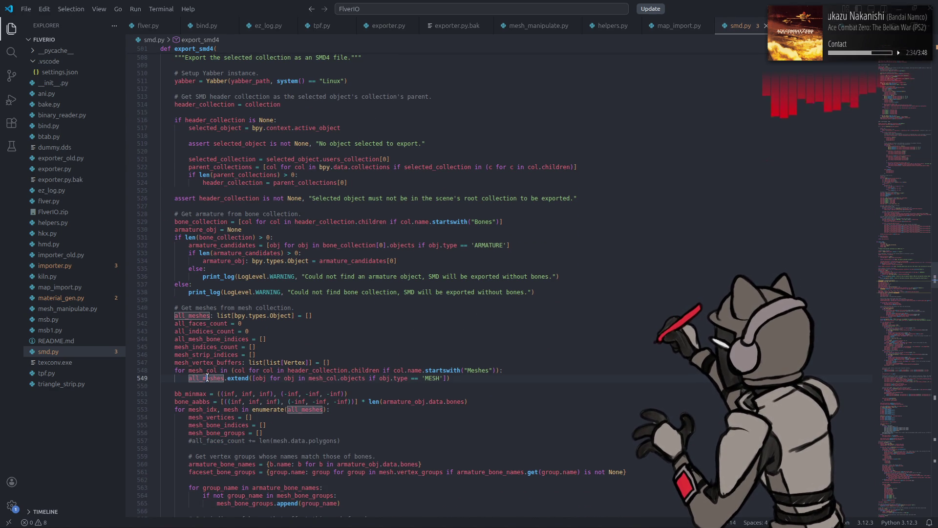
left_click_drag(902, 289, 907, 403)
mouse_move(906, 404)
left_mouse_down()
mouse_move(904, 442)
mouse_move(901, 309)
left_mouse_up()
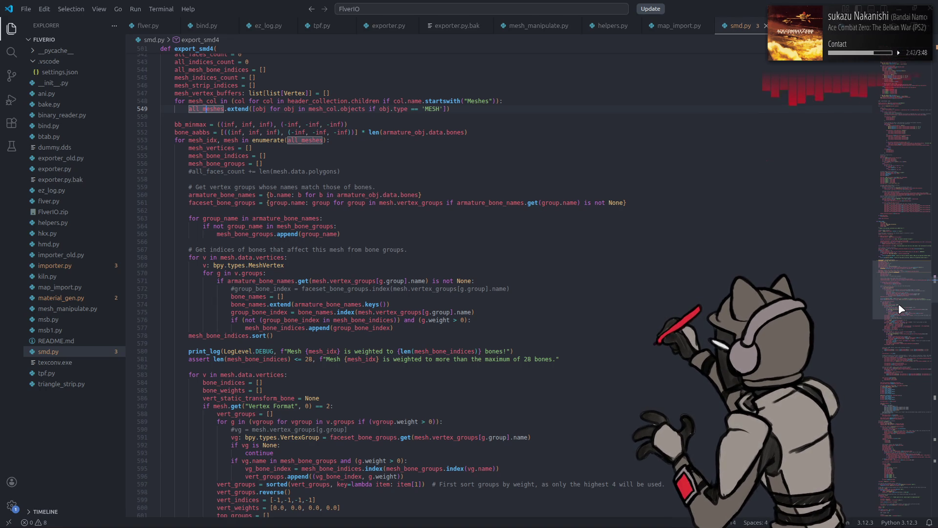
left_click_drag(902, 309, 894, 349)
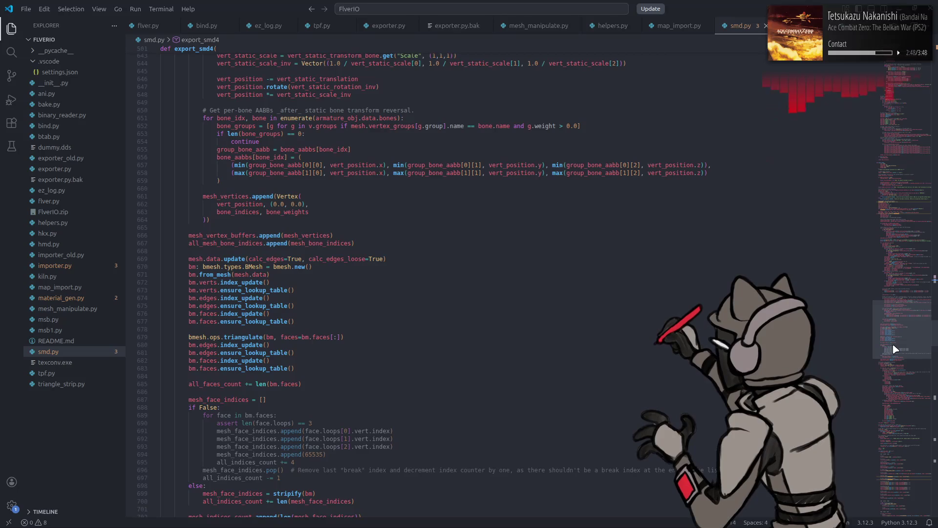
left_click_drag(895, 348, 891, 362)
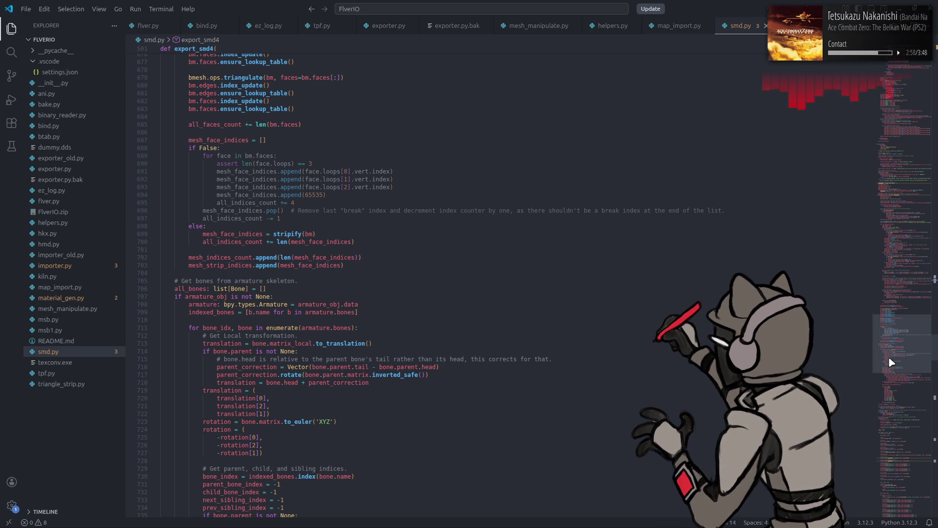
mouse_move(890, 362)
left_mouse_down()
mouse_move(890, 372)
mouse_move(878, 262)
mouse_move(878, 289)
left_mouse_up()
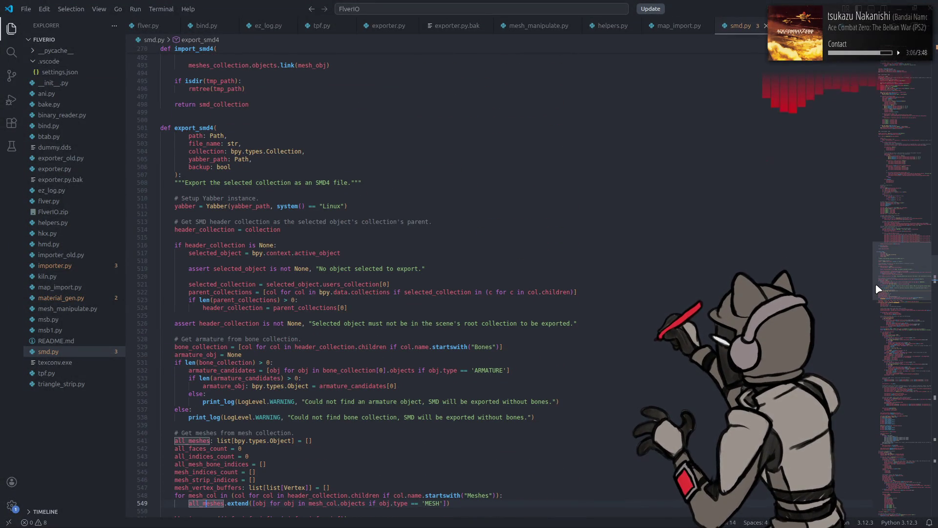
scroll(878, 289, "down", 1)
scroll(878, 289, "down", 3)
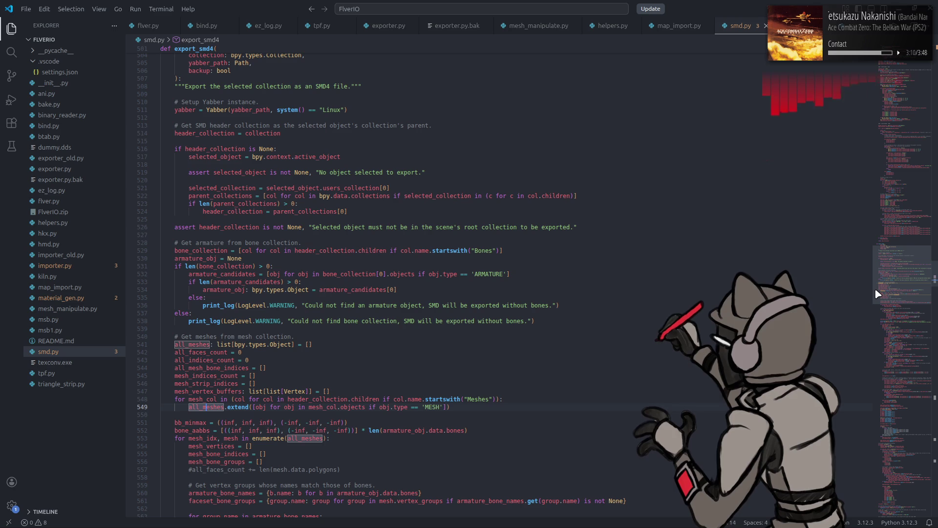
scroll(877, 296, "down", 2)
scroll(878, 297, "down", 3)
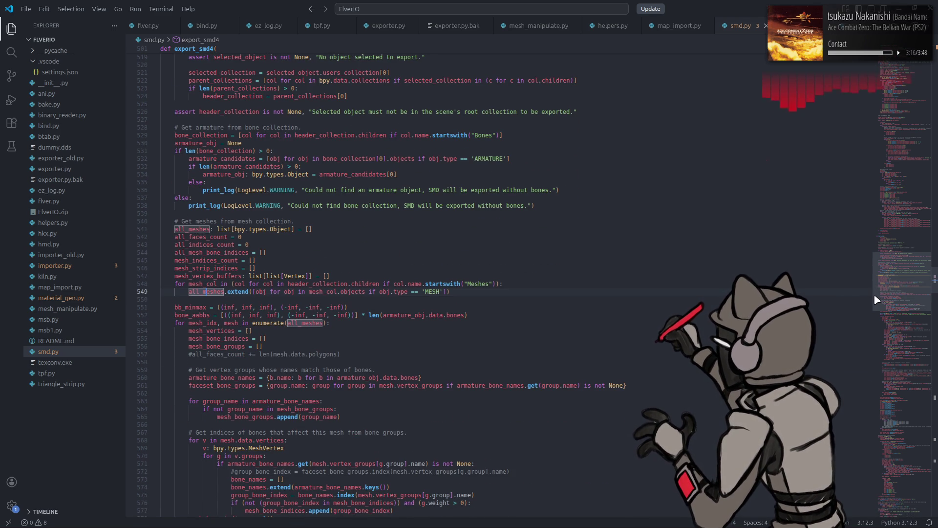
- Highlight the mesh loop variable's uses and scroll down to the SMD4 header's byte order line
left_click(229, 323)
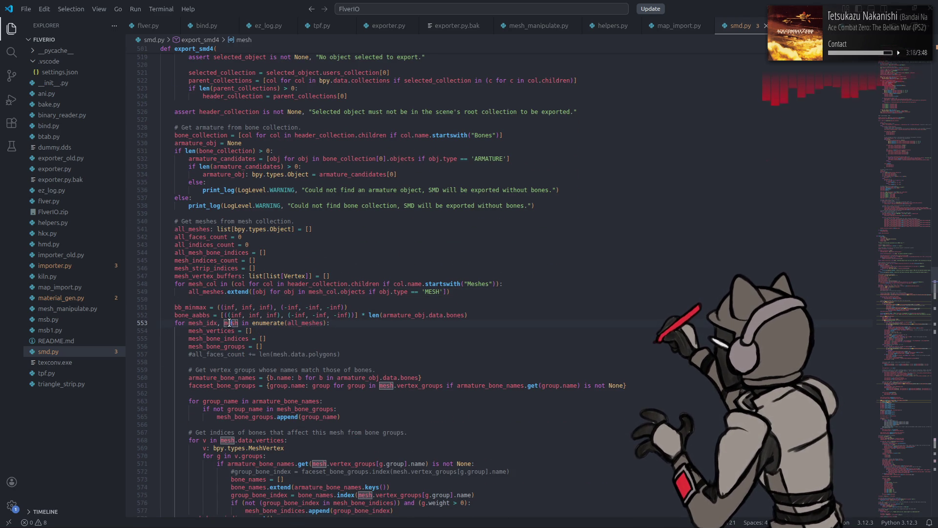
scroll(229, 323, "down", 5)
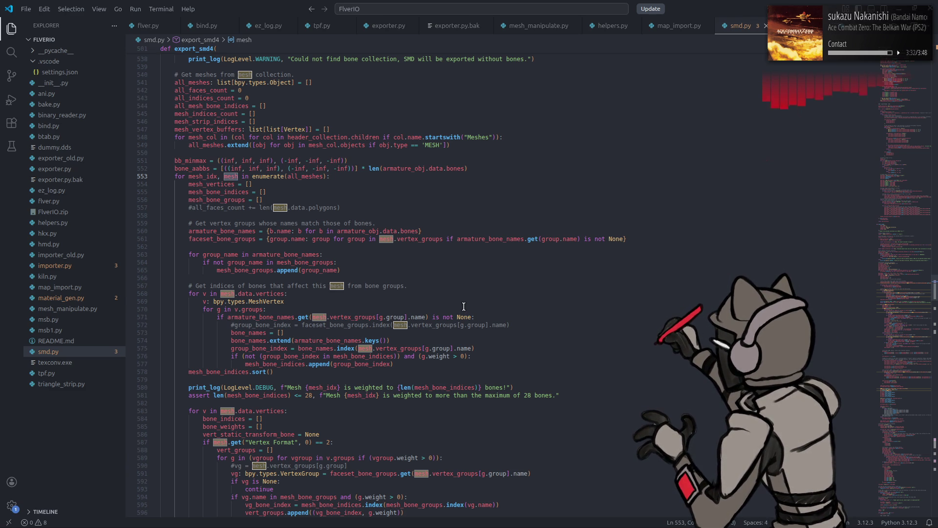
scroll(464, 306, "up", 5)
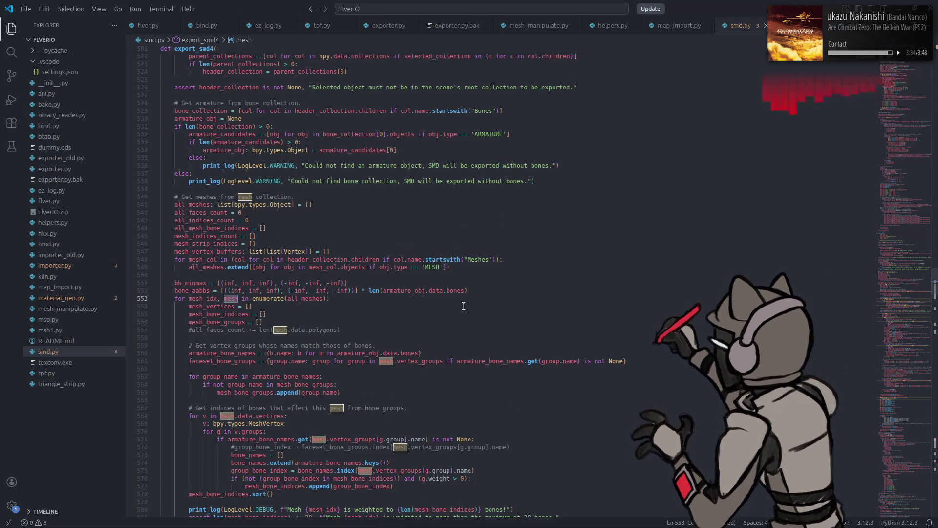
scroll(464, 306, "down", 19)
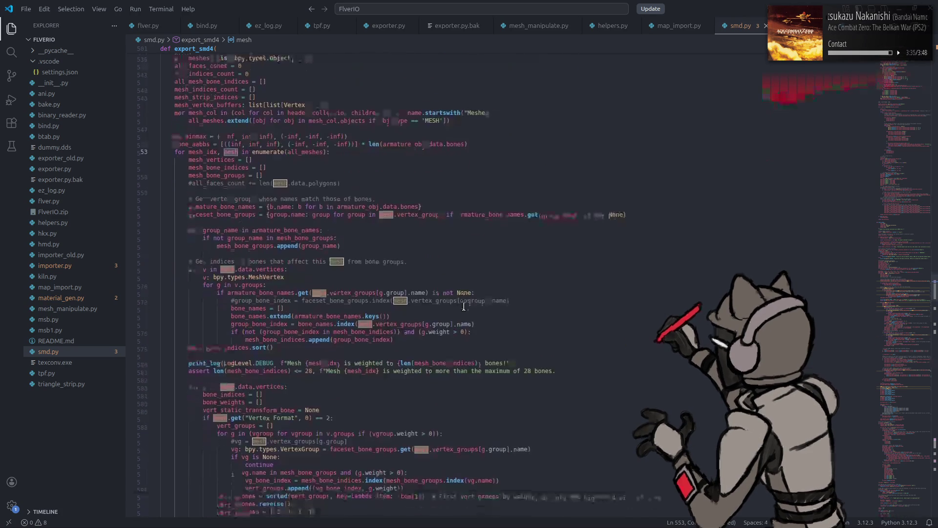
scroll(463, 306, "down", 7)
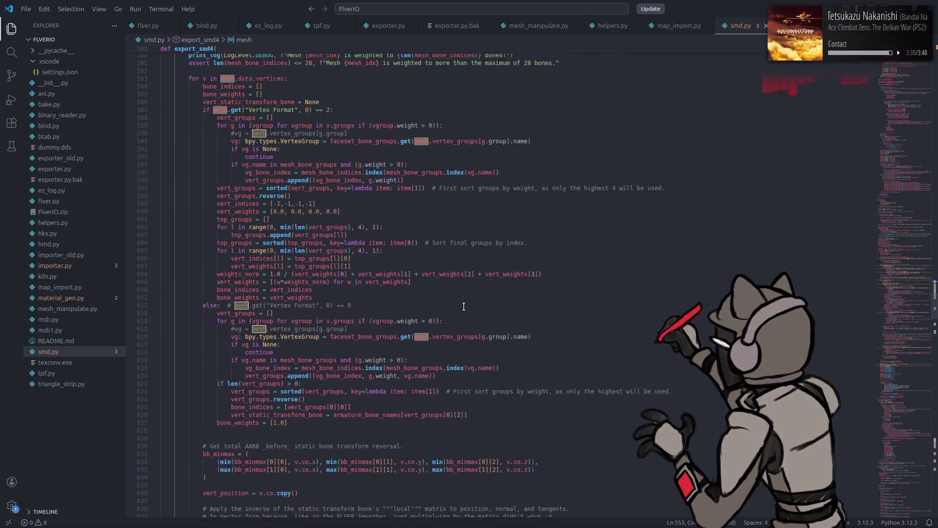
scroll(464, 307, "down", 7)
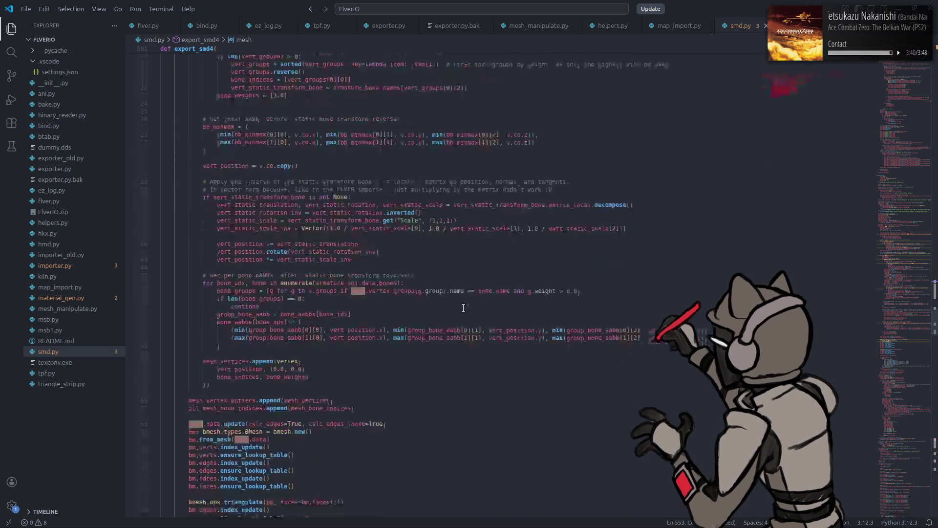
scroll(463, 307, "down", 5)
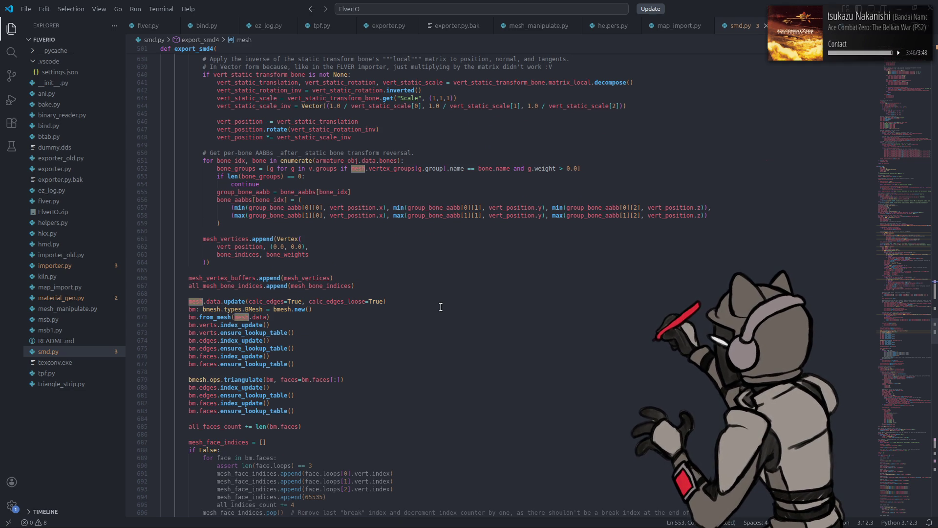
scroll(441, 307, "down", 3)
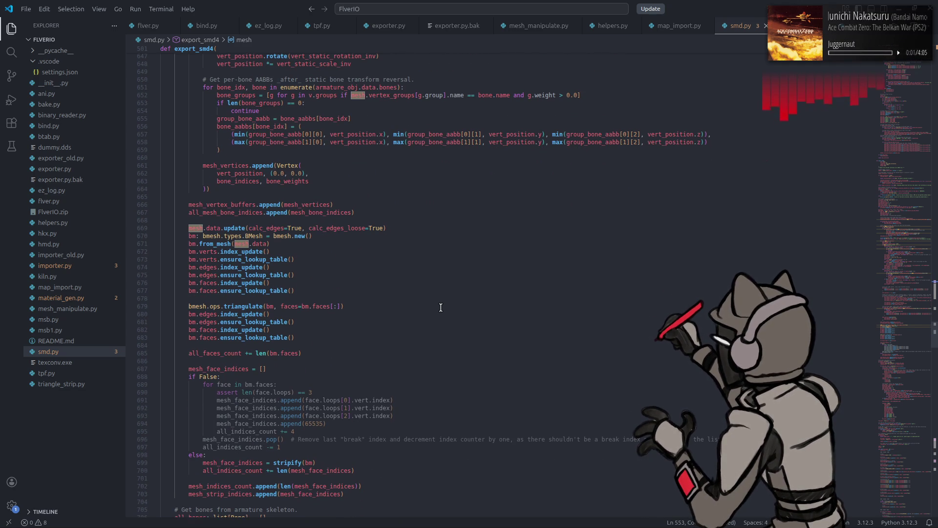
scroll(441, 307, "down", 12)
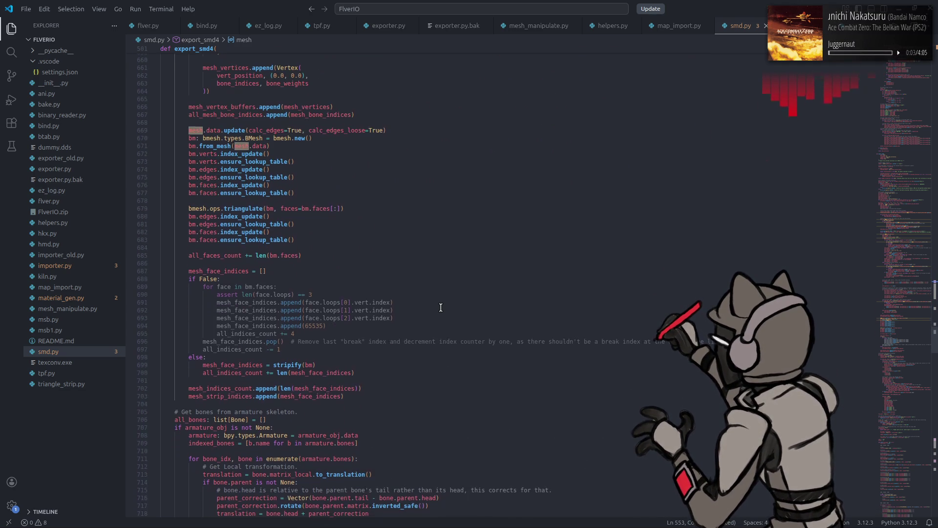
scroll(440, 307, "down", 12)
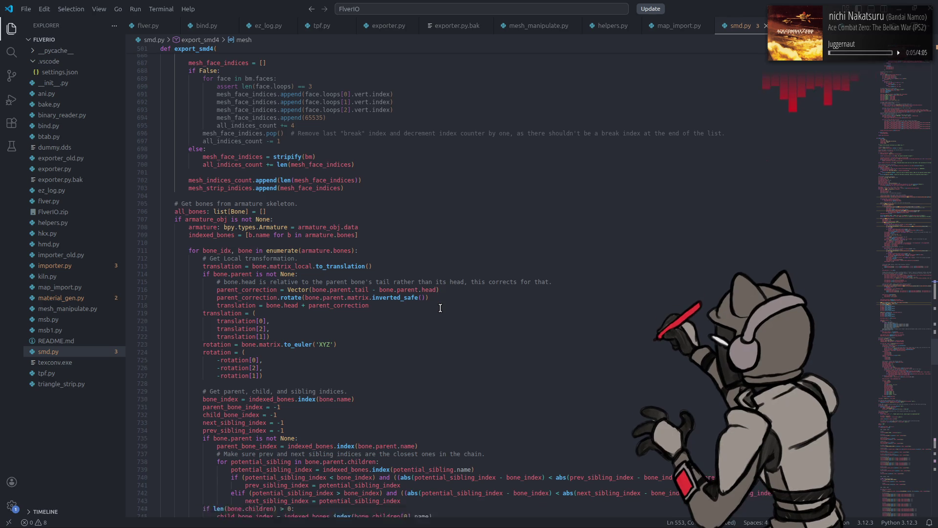
scroll(440, 308, "down", 4)
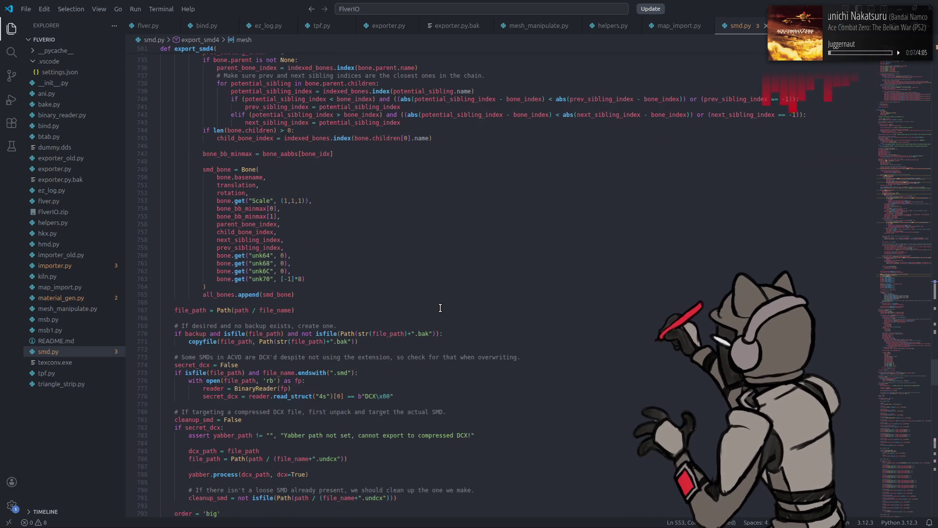
scroll(440, 307, "down", 9)
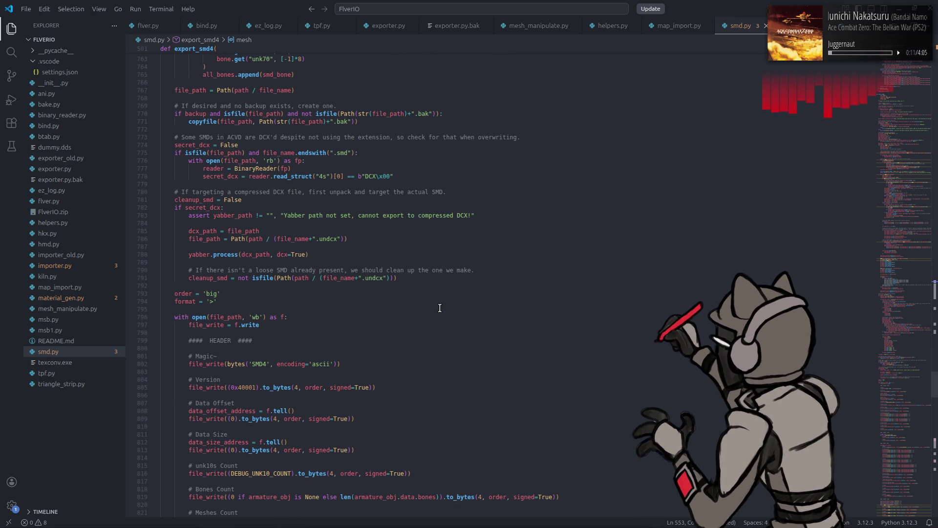
left_click(452, 296)
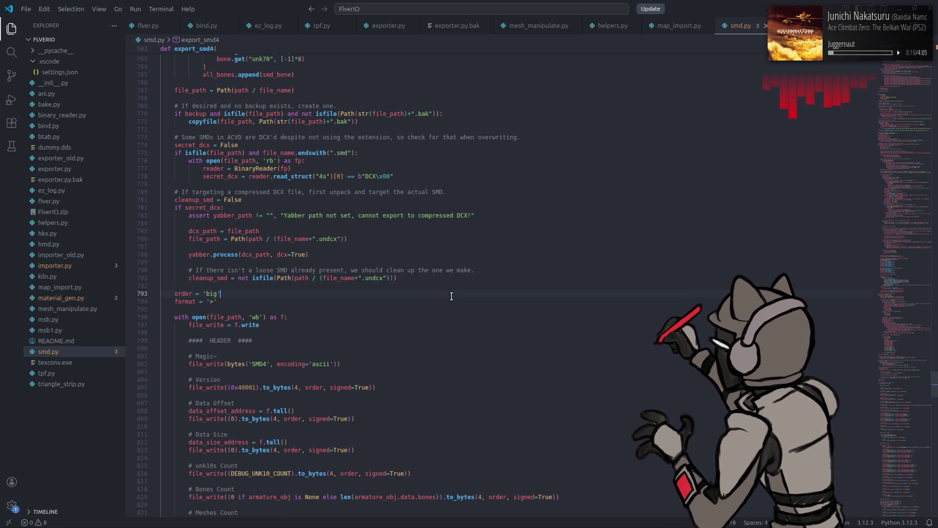
key("ctrl+f")
- Search the current file for 'modifier' without case-sensitive matching and jump to the next match
type("modifier")
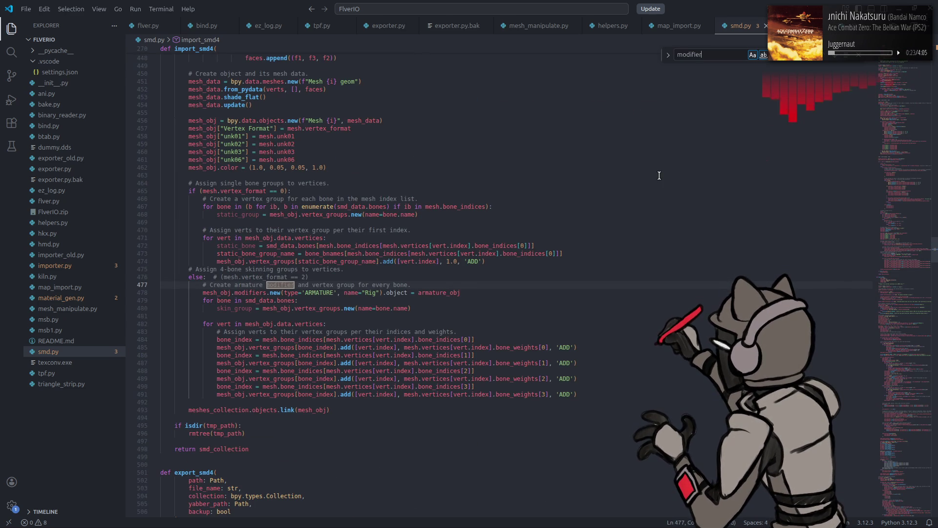
left_click(763, 55)
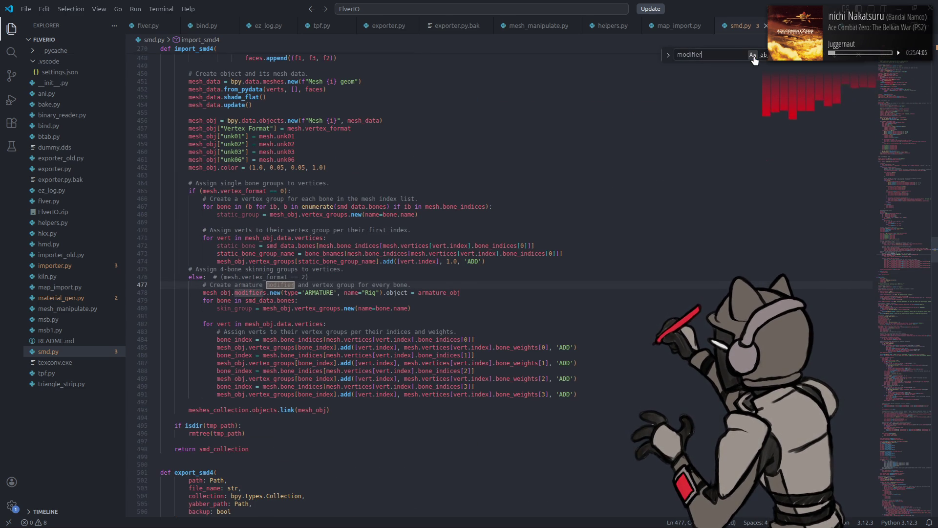
left_click(752, 55)
left_click(837, 54)
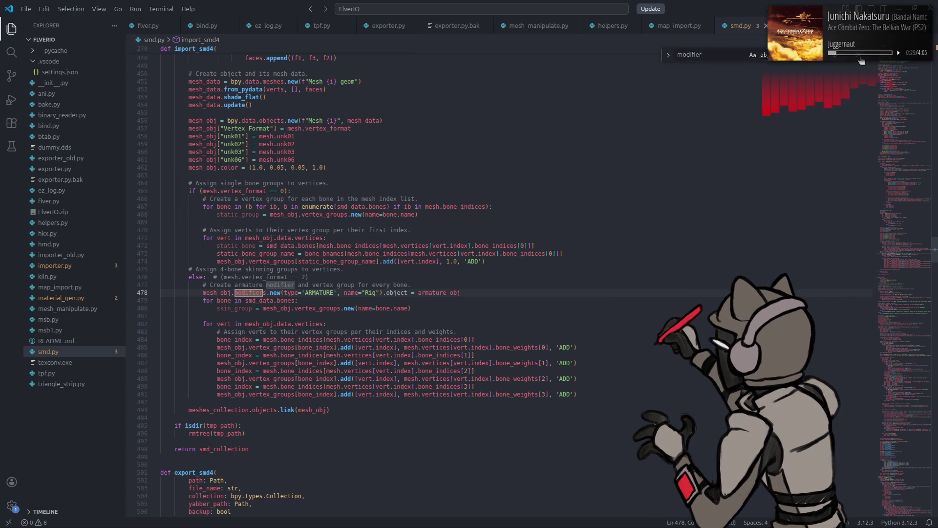
- Switch to hmd.py at export_hmd and run a quick 'modifier' search there before closing it
key("ctrl+Page_Down")
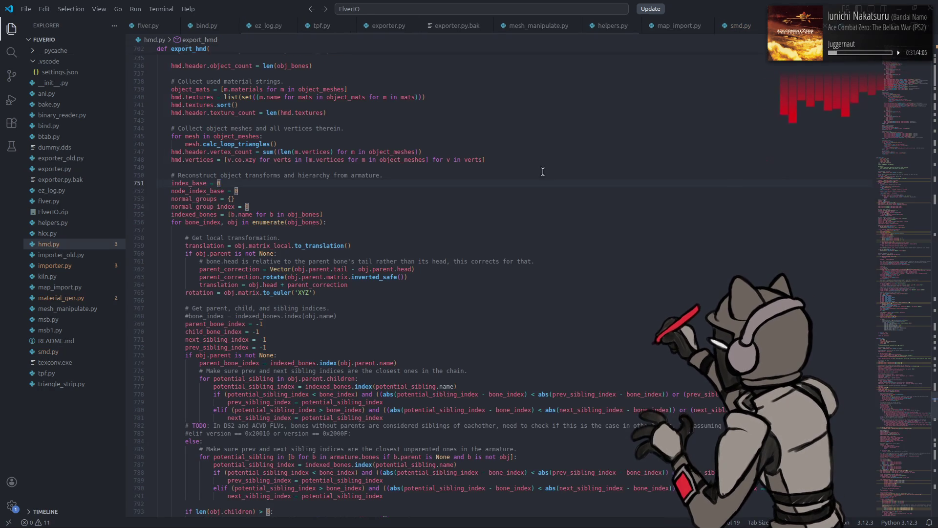
left_click(445, 171)
key("ctrl+f")
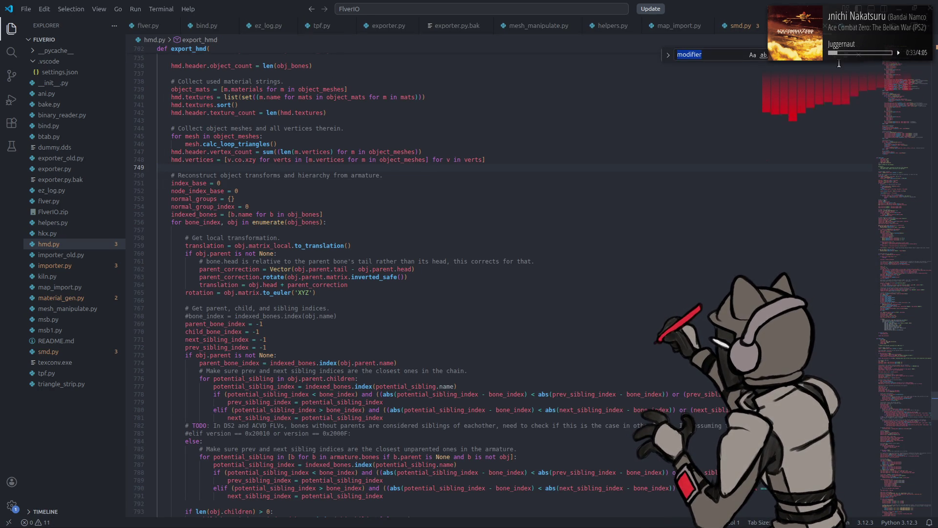
key("Escape")
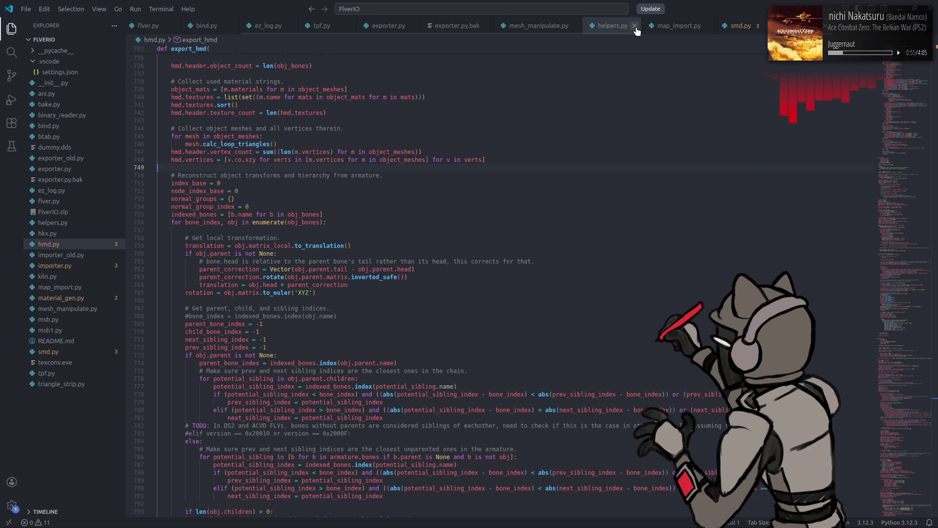
- Bring up exporter.py and move to its export_mesh uber-proxy code
scroll(537, 27, "up", 5)
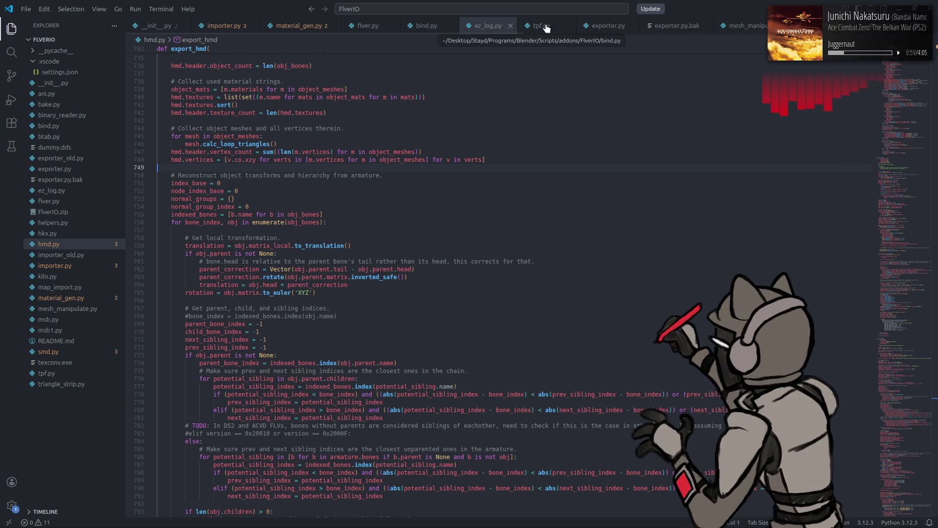
left_click(603, 26)
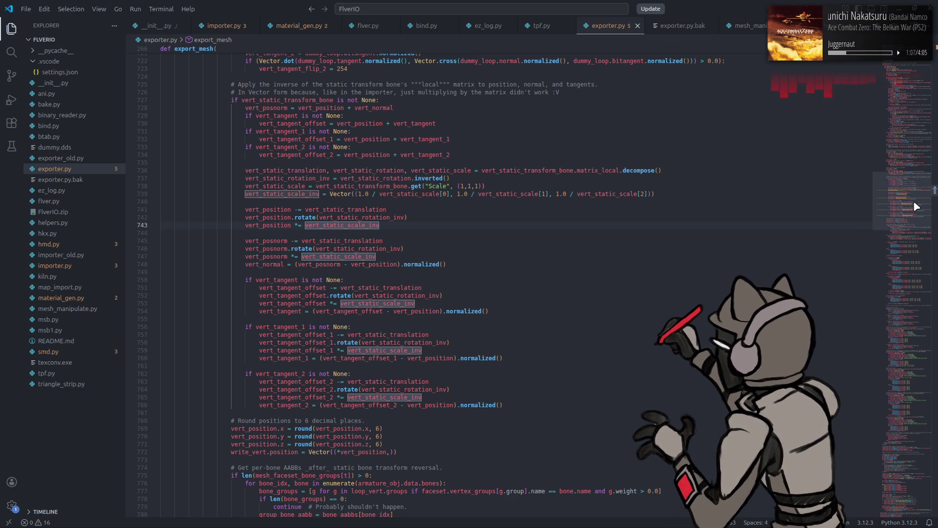
left_click_drag(916, 206, 915, 129)
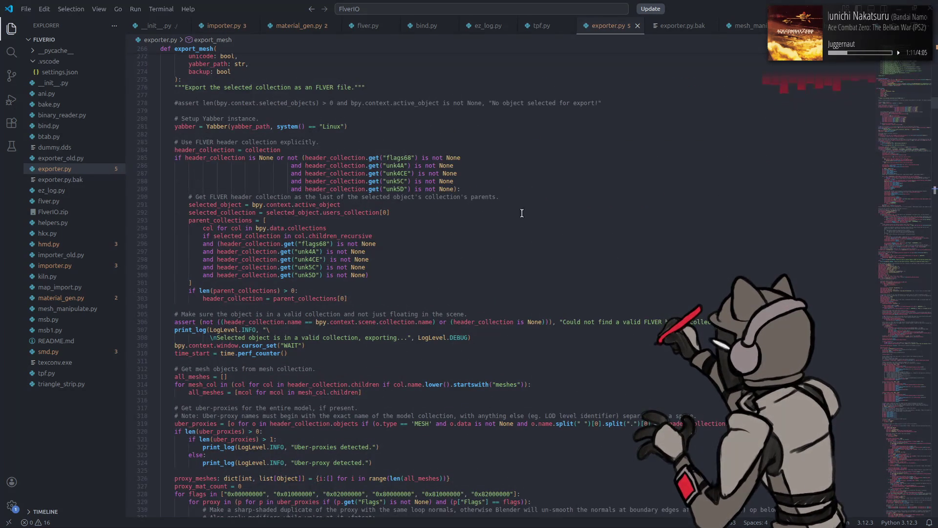
scroll(313, 234, "down", 7)
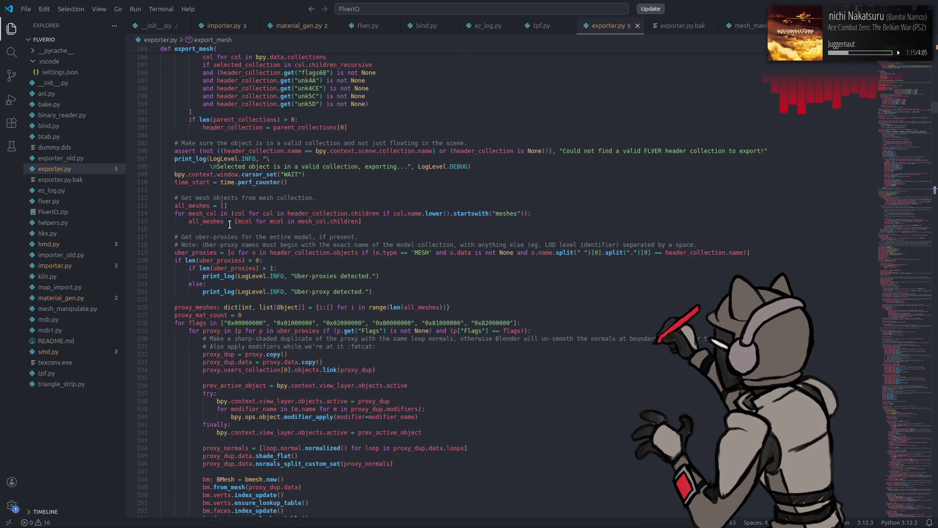
scroll(224, 221, "up", 1)
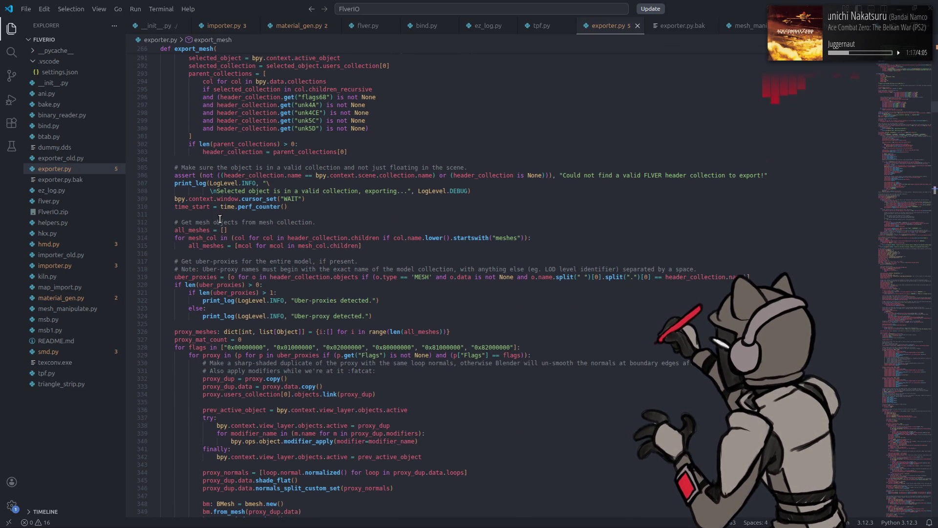
scroll(220, 219, "down", 5)
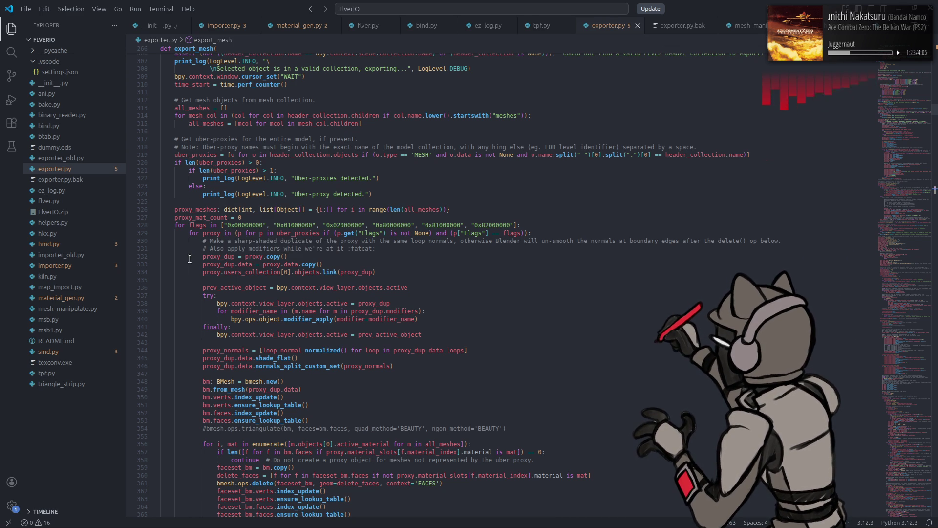
- Highlight every use of flags and briefly select the commented-out modifier-apply block
left_click(190, 223)
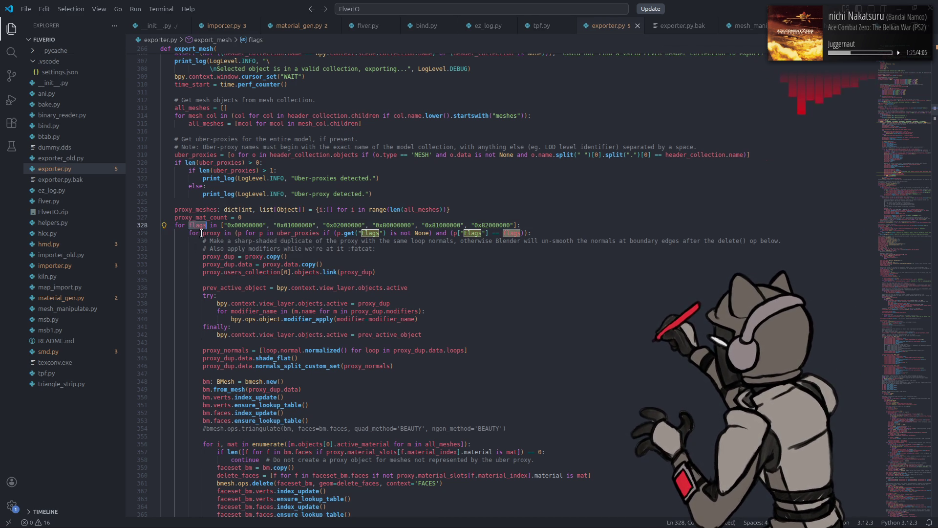
scroll(208, 247, "down", 20)
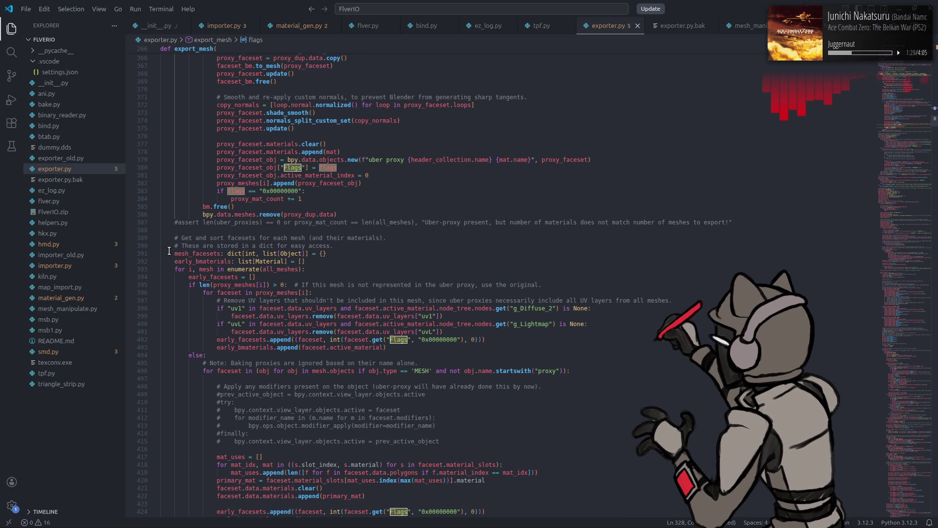
scroll(171, 250, "down", 4)
left_click_drag(446, 339, 197, 278)
left_click(498, 328)
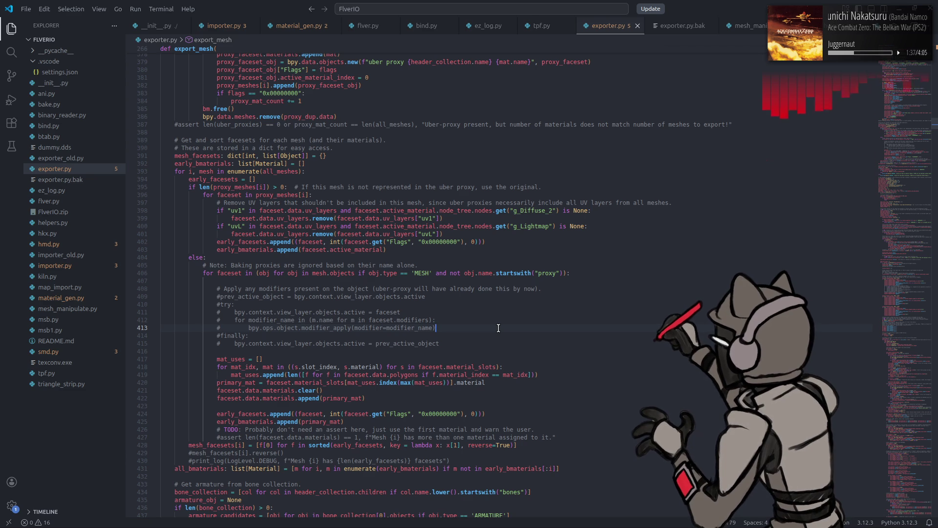
- Read further down export_mesh, then start a 'modifier' search in exporter.py
scroll(494, 325, "down", 3)
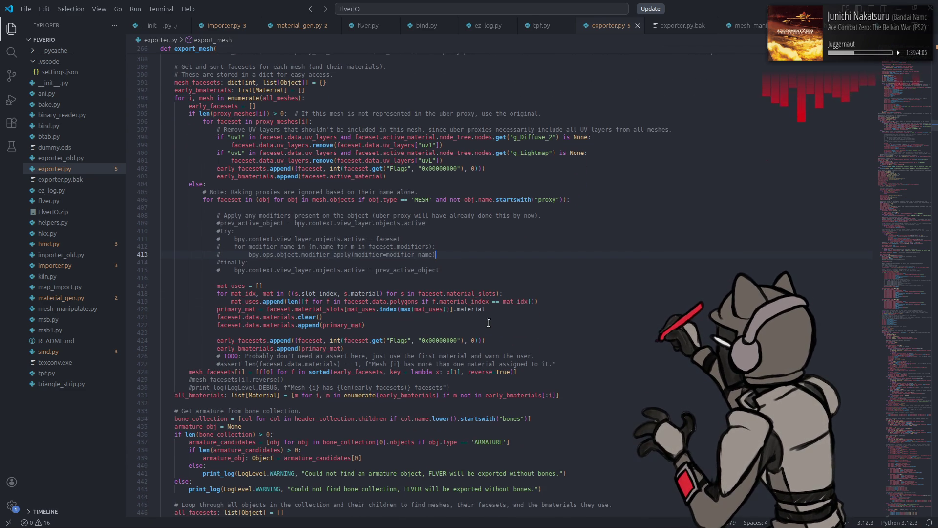
scroll(489, 322, "down", 3)
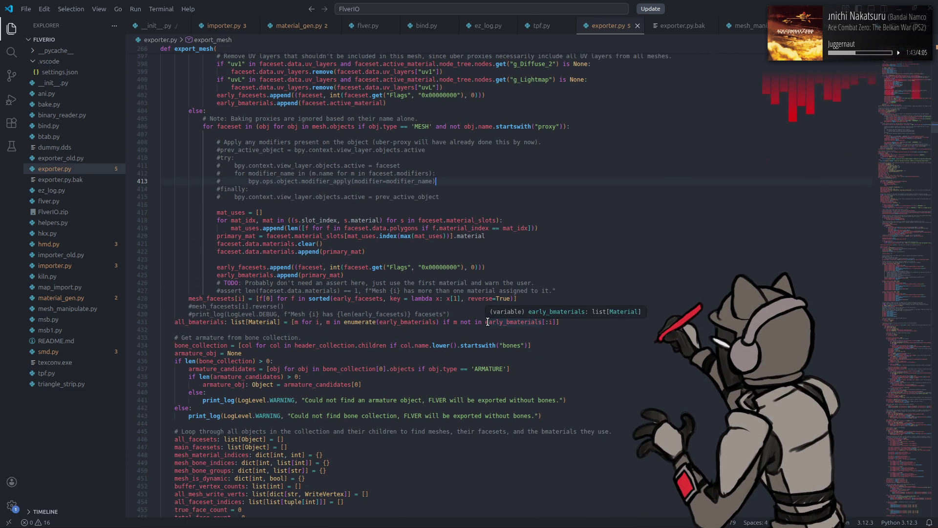
scroll(486, 313, "down", 13)
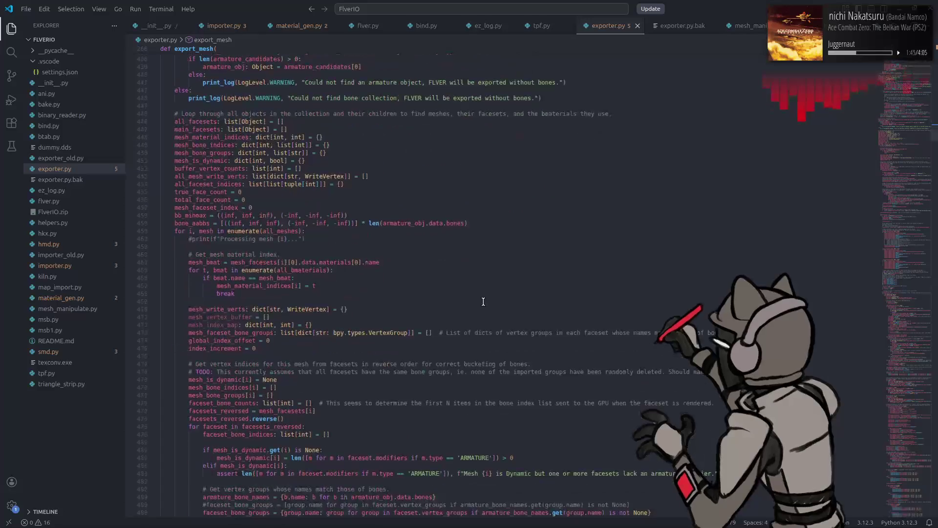
left_click(367, 299)
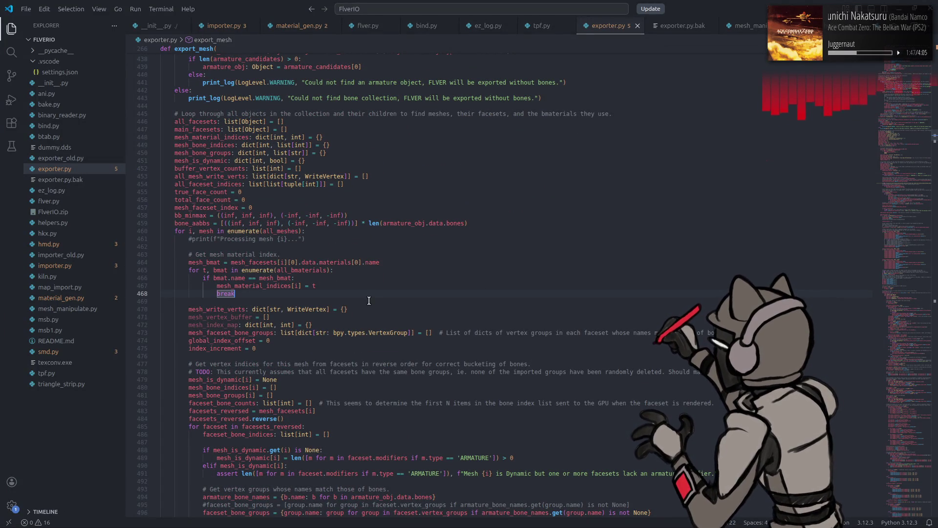
key("ctrl+f")
type("modifier")
- Cycle through every 'modifier' match, including lines 1033 and 1328, ending at line 331
left_click(826, 59)
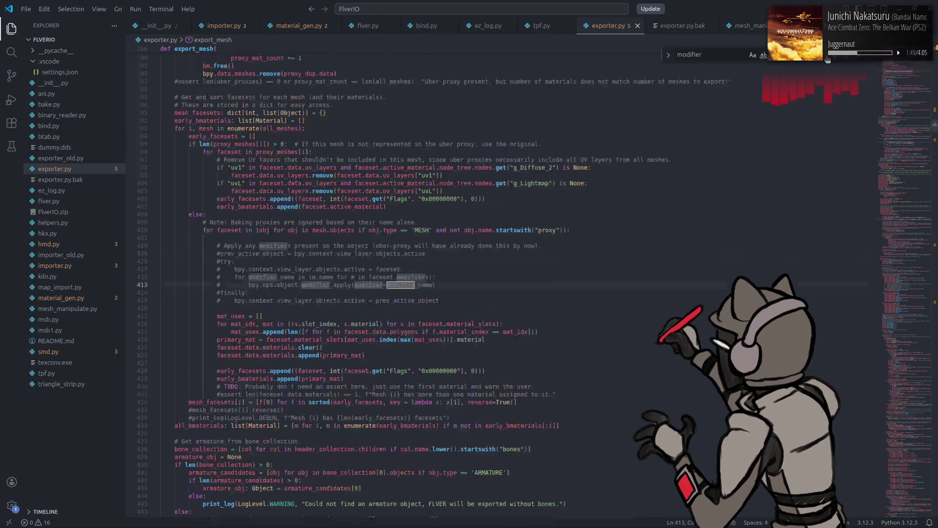
left_click(837, 60)
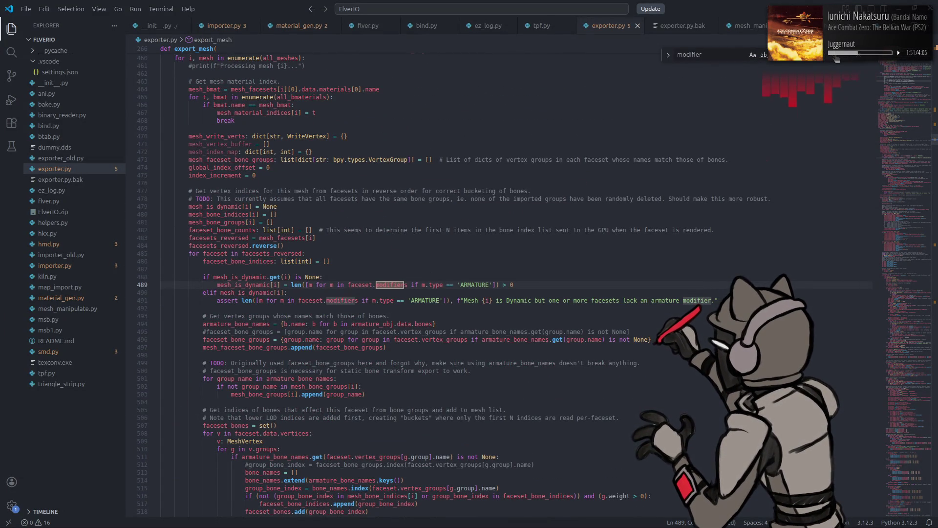
left_click(837, 59)
left_click(836, 58)
left_click(836, 58)
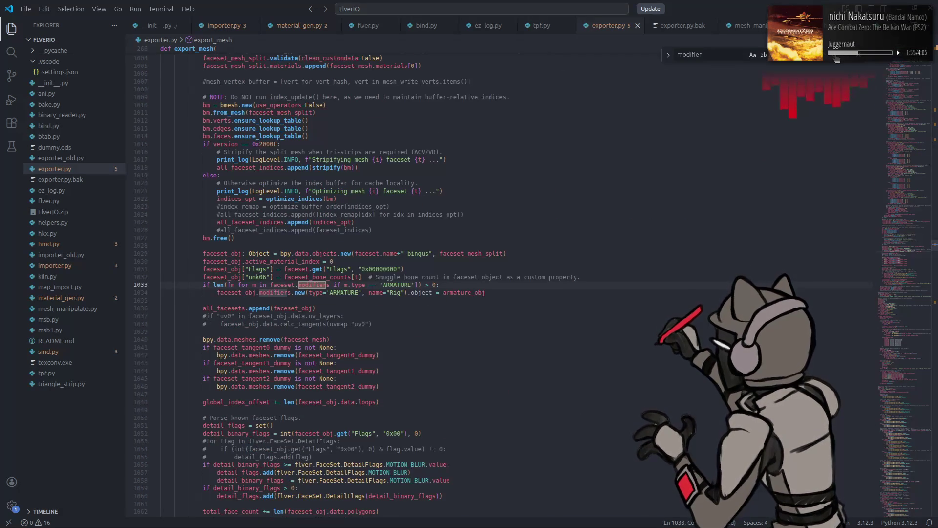
left_click(836, 58)
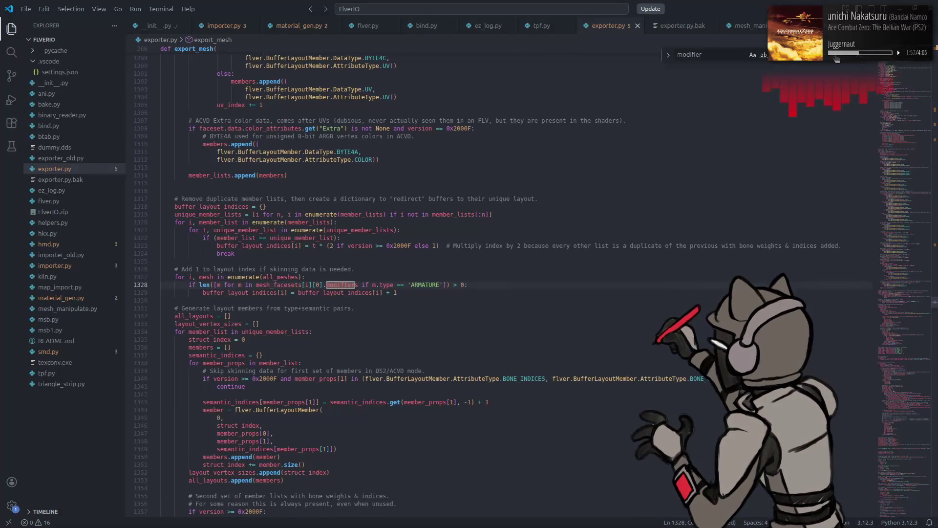
left_click(836, 58)
left_click(837, 59)
left_click(836, 58)
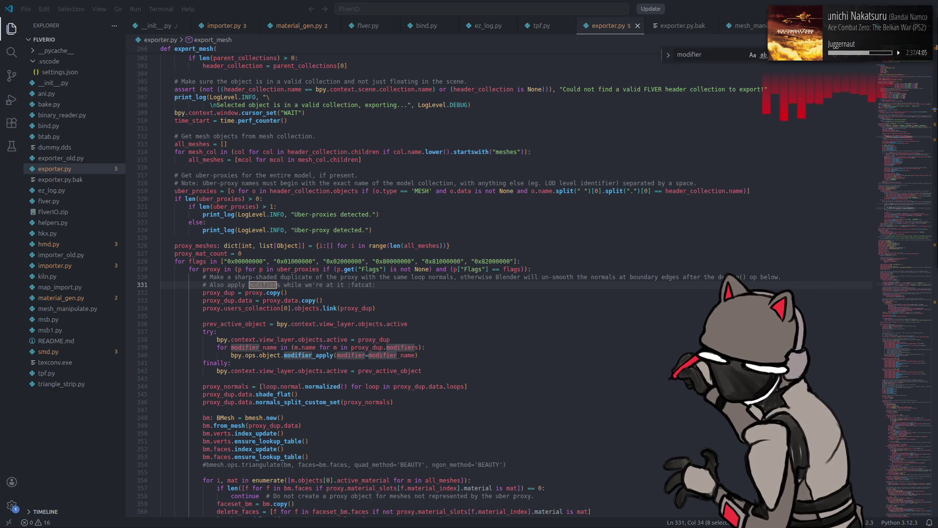
left_click(704, 6)
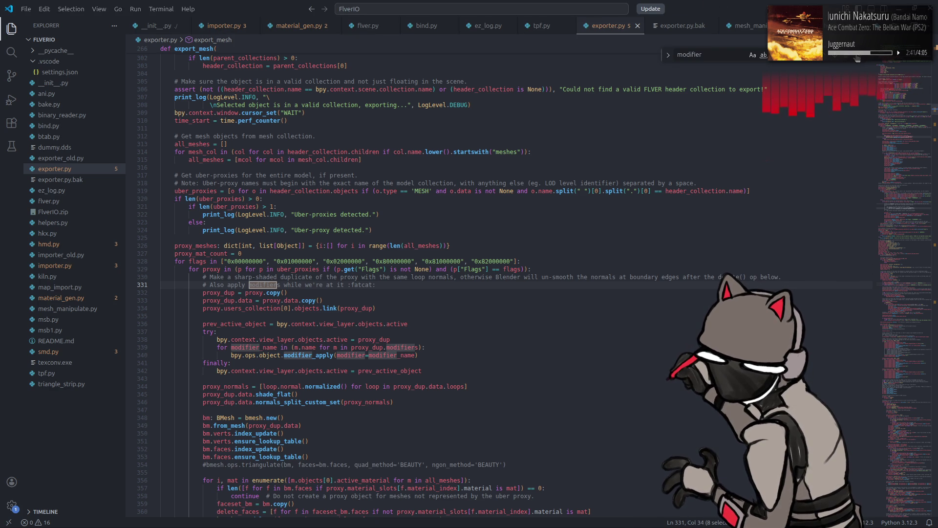
key("Escape")
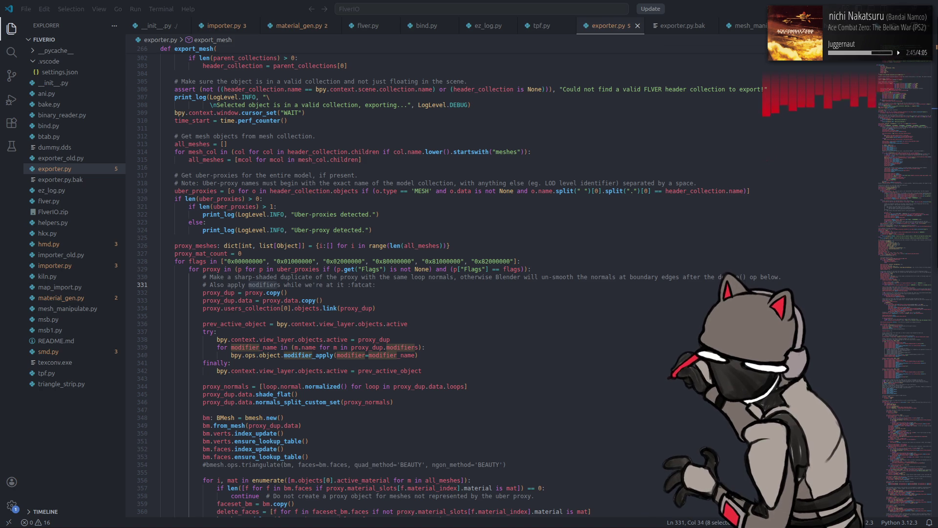
left_click(765, 4)
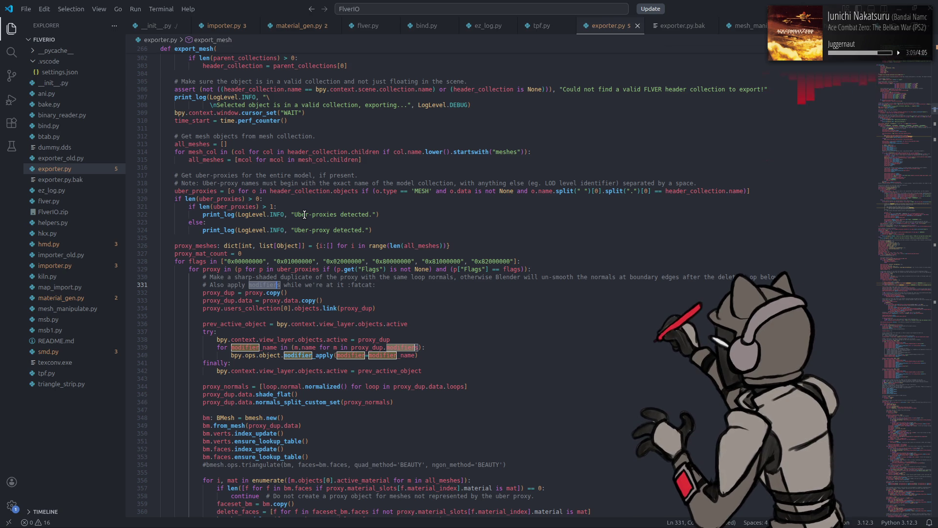
left_click(310, 160)
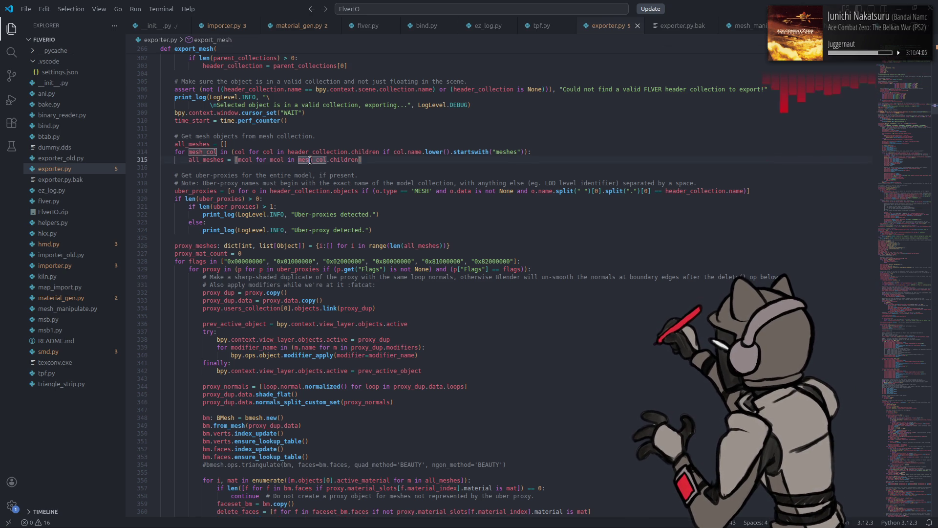
left_click(204, 160)
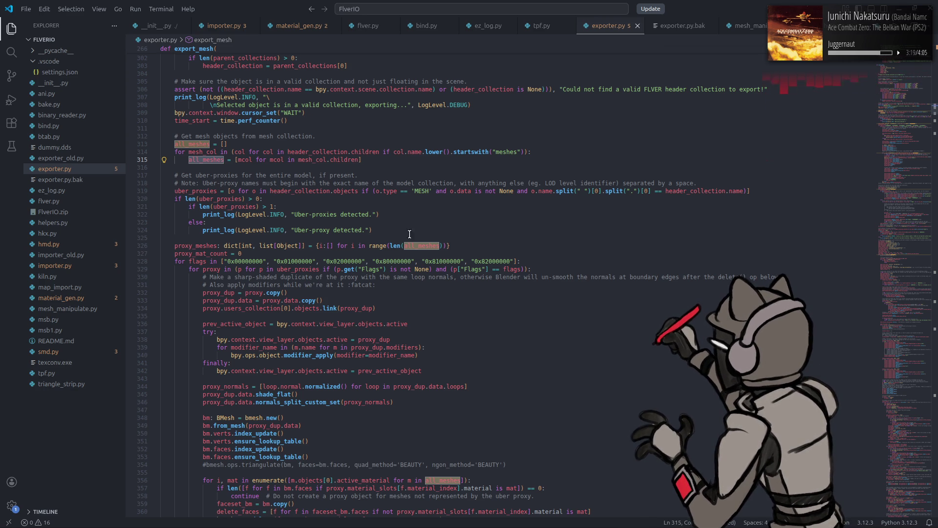
scroll(465, 281, "down", 6)
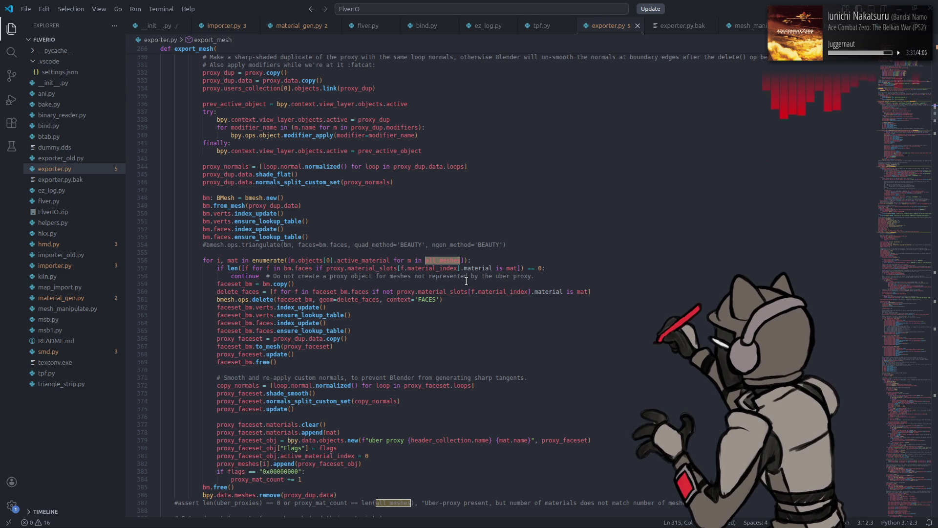
scroll(466, 281, "down", 10)
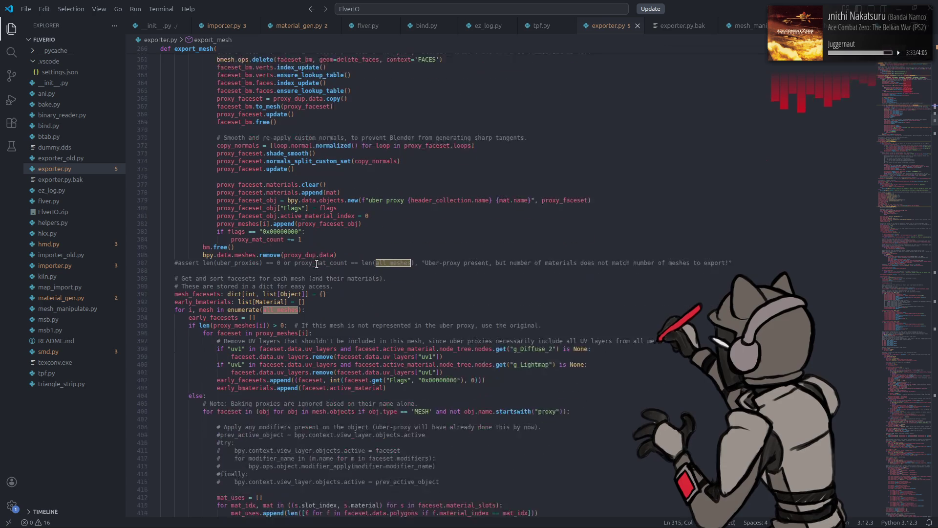
scroll(317, 264, "down", 1)
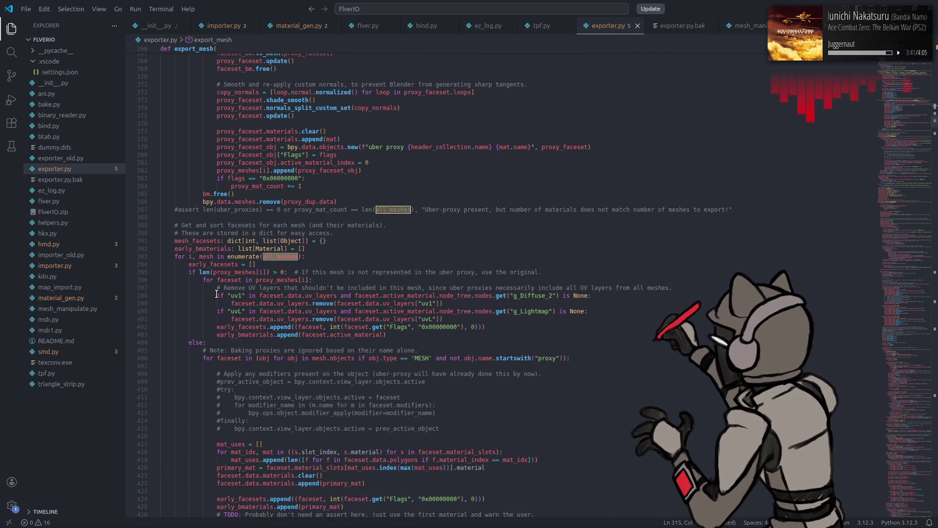
mouse_move(216, 294)
scroll(216, 293, "down", 1)
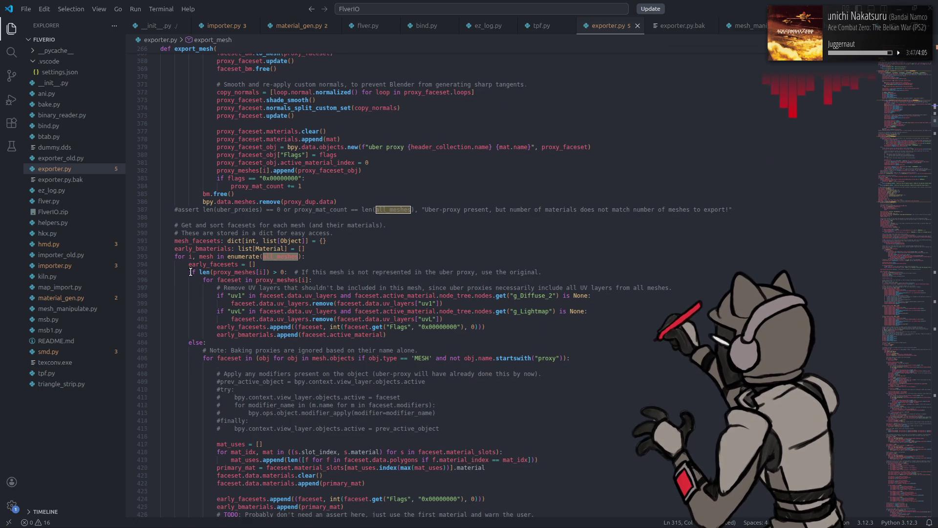
scroll(191, 271, "down", 3)
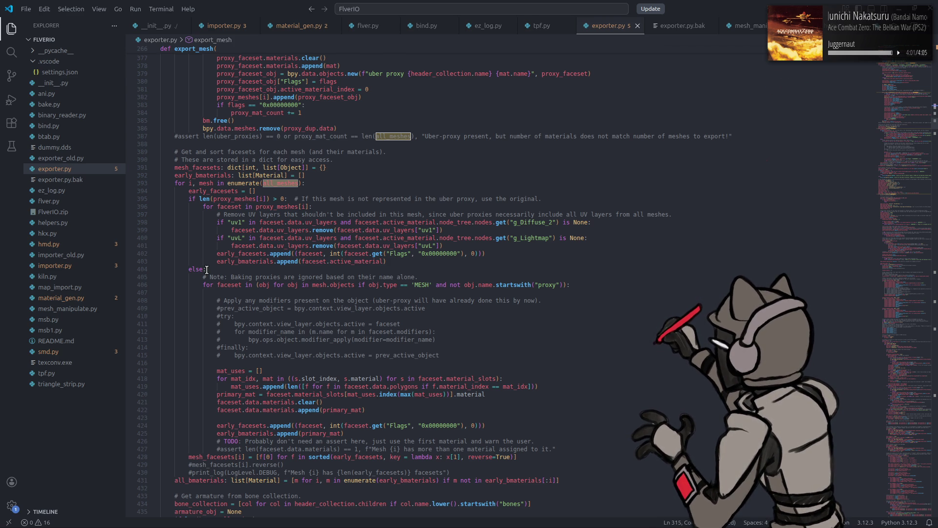
scroll(207, 269, "down", 3)
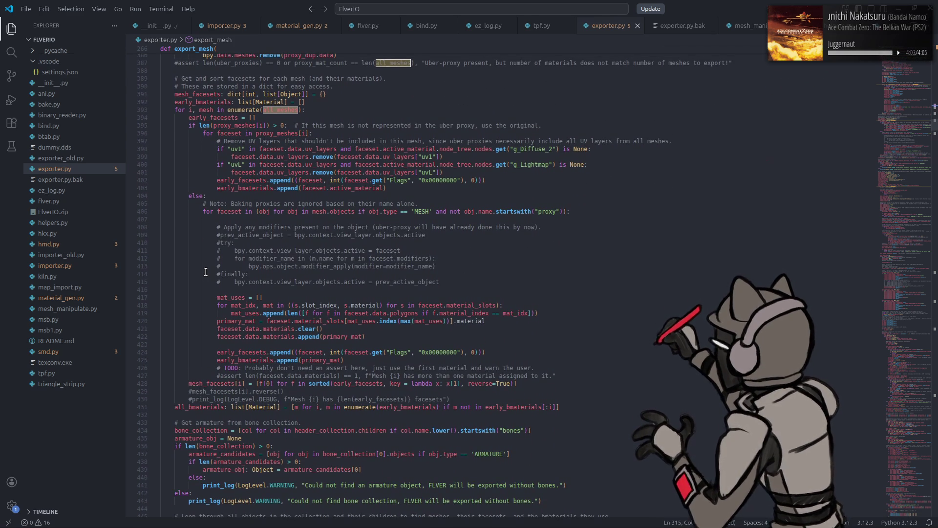
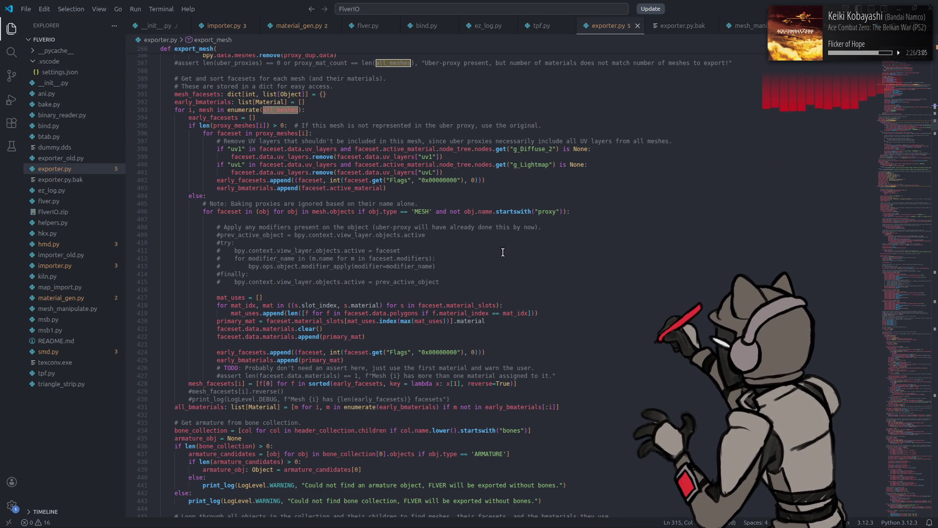
- Review the faceset loop's mesh type check on line 406 and its uses of faceset through line 421
mouse_move(272, 107)
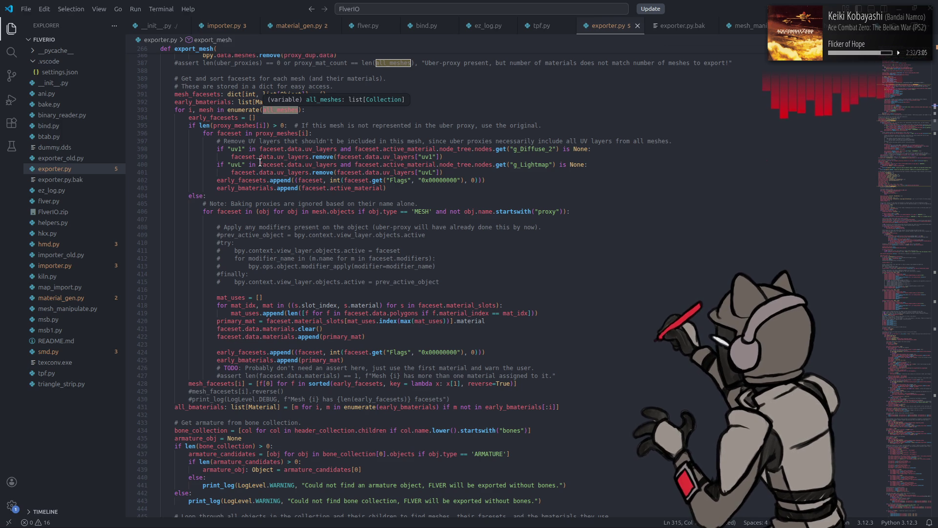
mouse_move(260, 162)
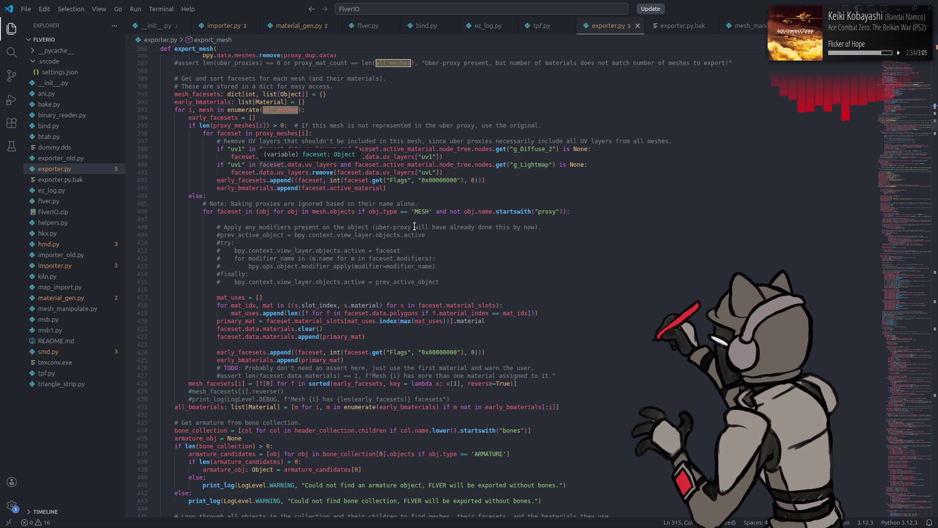
left_click(394, 212)
left_click_drag(918, 160, 921, 120)
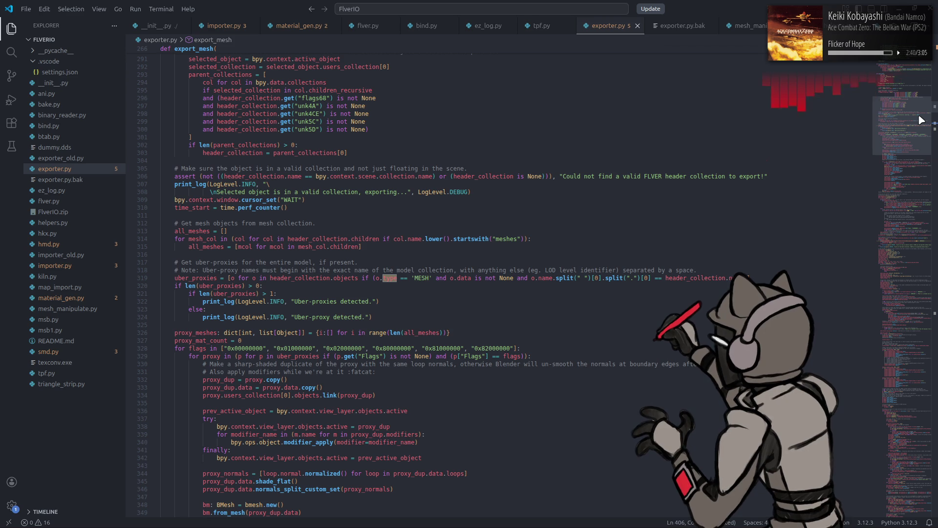
left_click_drag(921, 119, 921, 120)
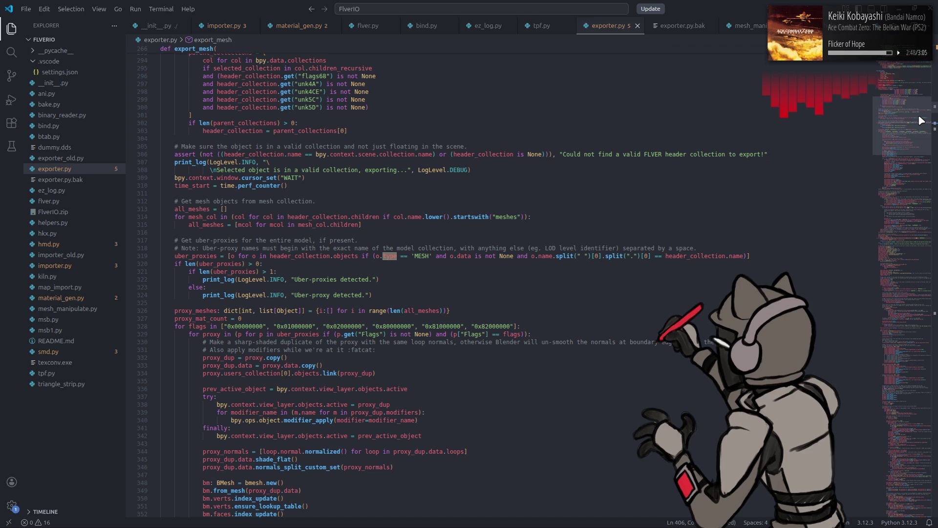
left_click_drag(921, 121, 922, 135)
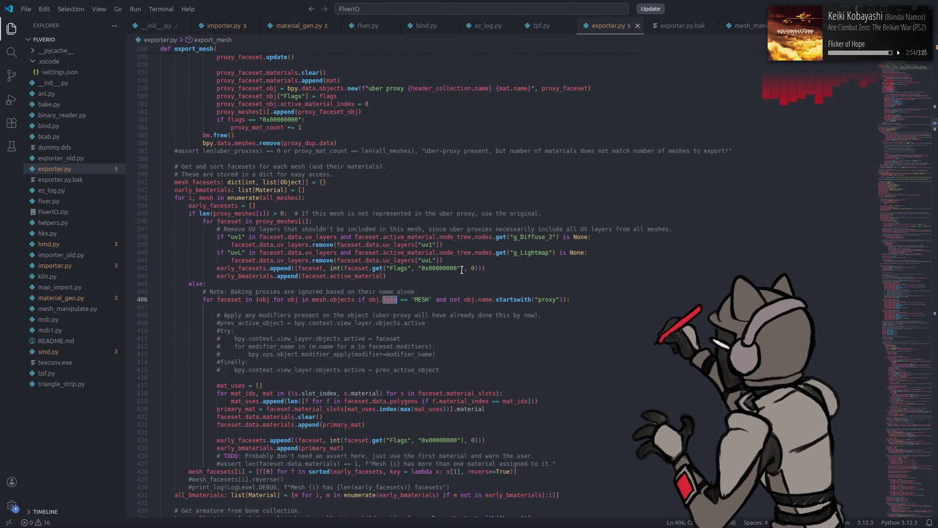
scroll(460, 269, "down", 2)
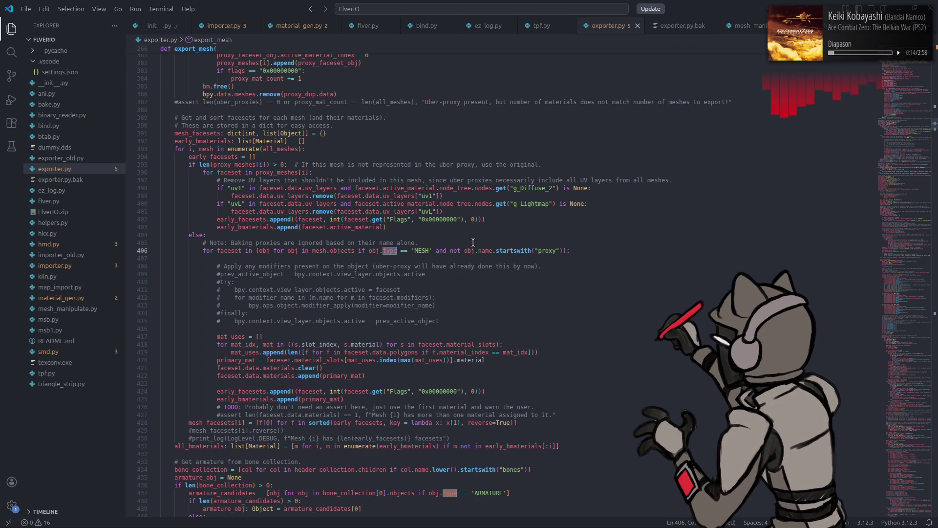
scroll(471, 242, "down", 3)
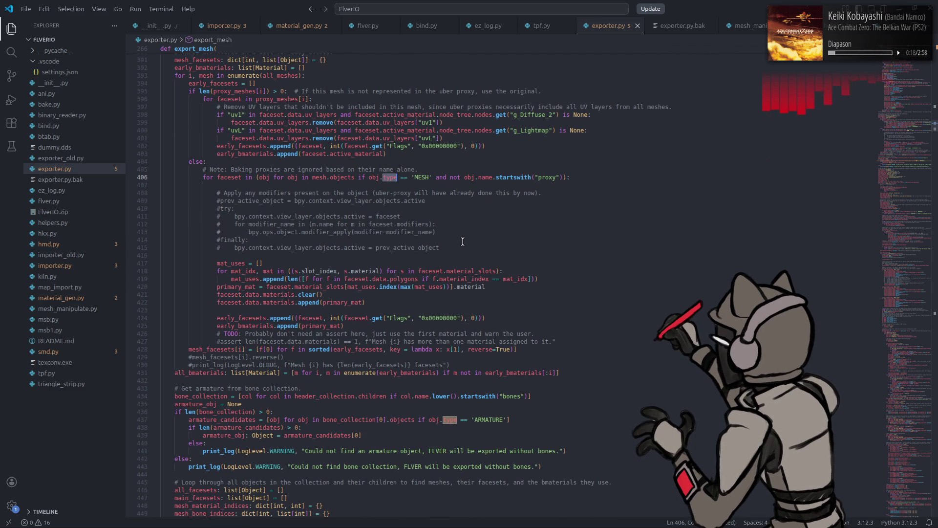
left_click(215, 295)
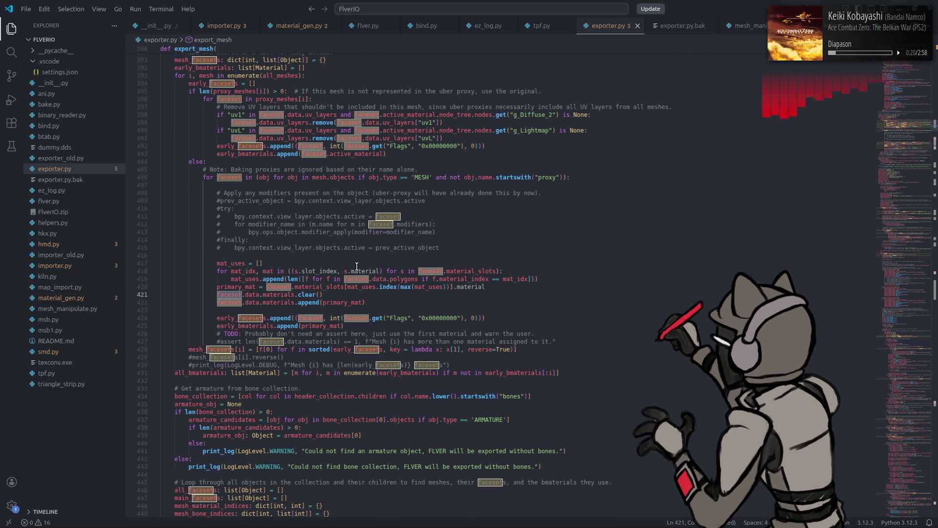
left_click(364, 294)
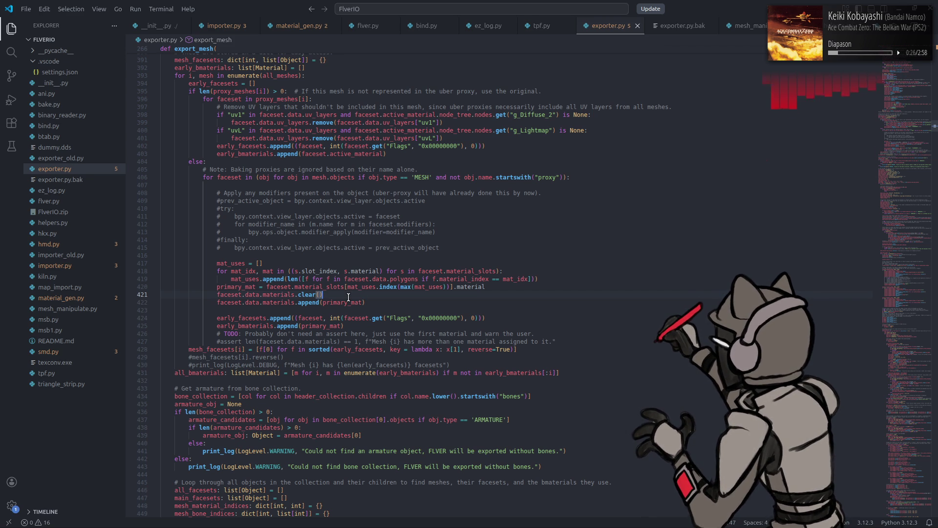
left_click(234, 177)
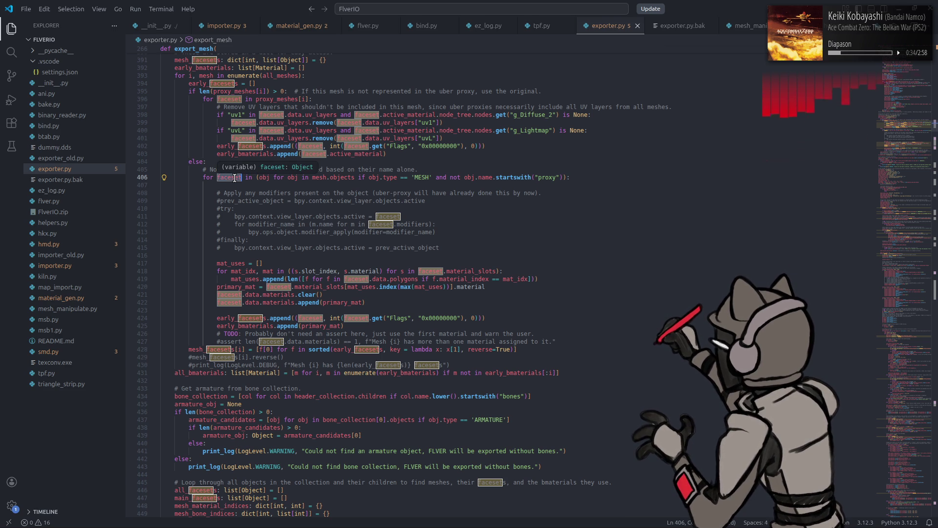
scroll(250, 186, "up", 10)
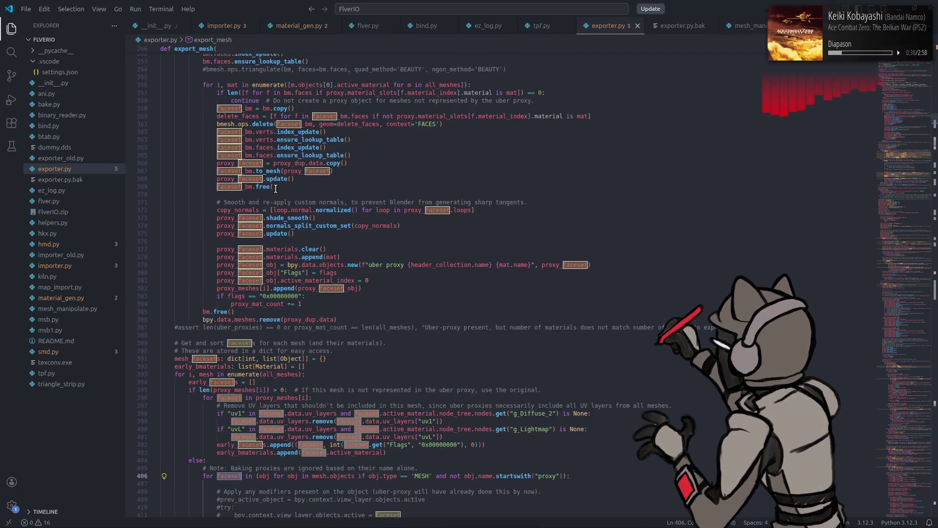
scroll(276, 189, "up", 13)
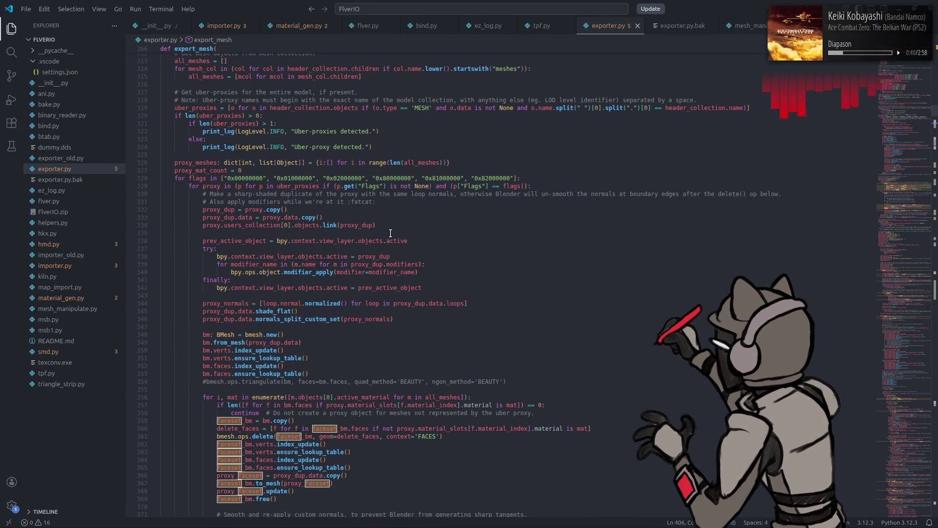
- Select the three proxy_dup duplication lines, 332–334, for copying
left_click(381, 225)
left_click_drag(382, 224, 201, 210)
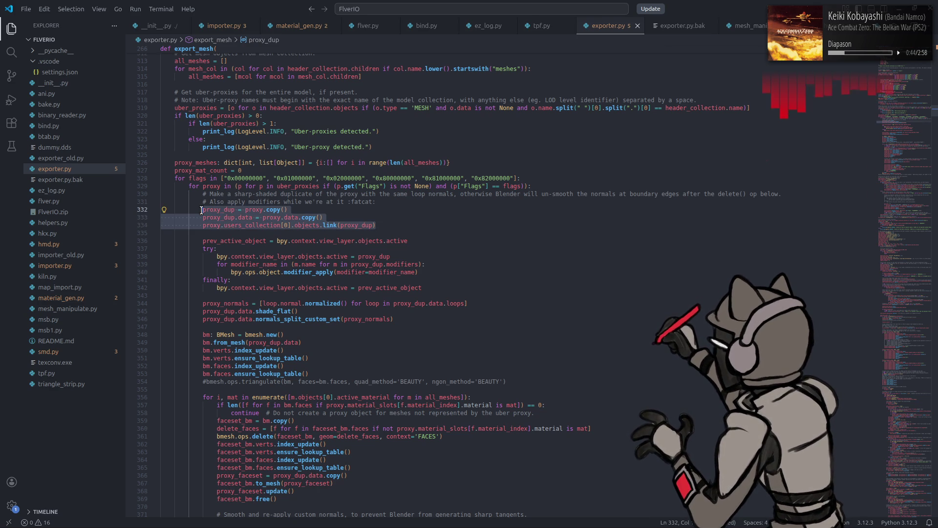
scroll(354, 254, "down", 6)
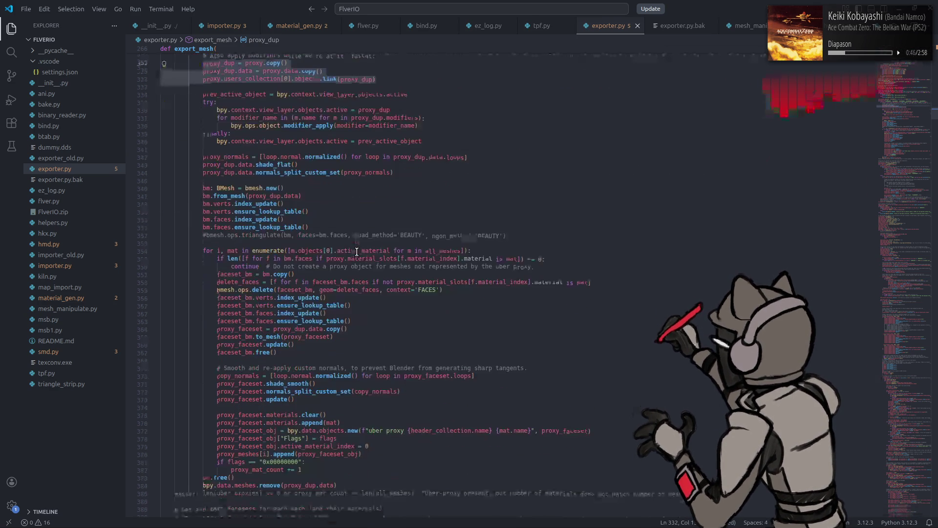
scroll(350, 230, "down", 15)
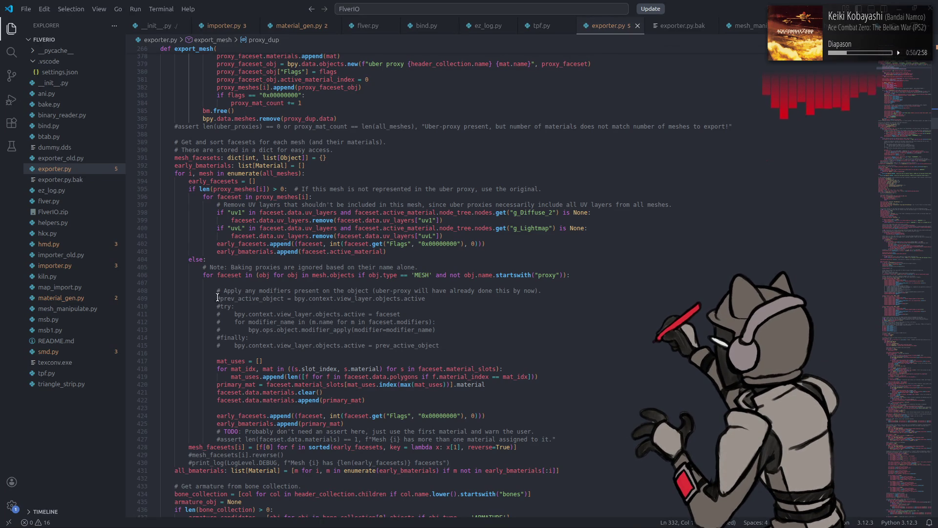
- Uncomment the modifier-applying try/finally block on lines 409–415
left_click_drag(217, 298, 222, 345, "alt+shift")
key("shift+Left")
key("BackSpace")
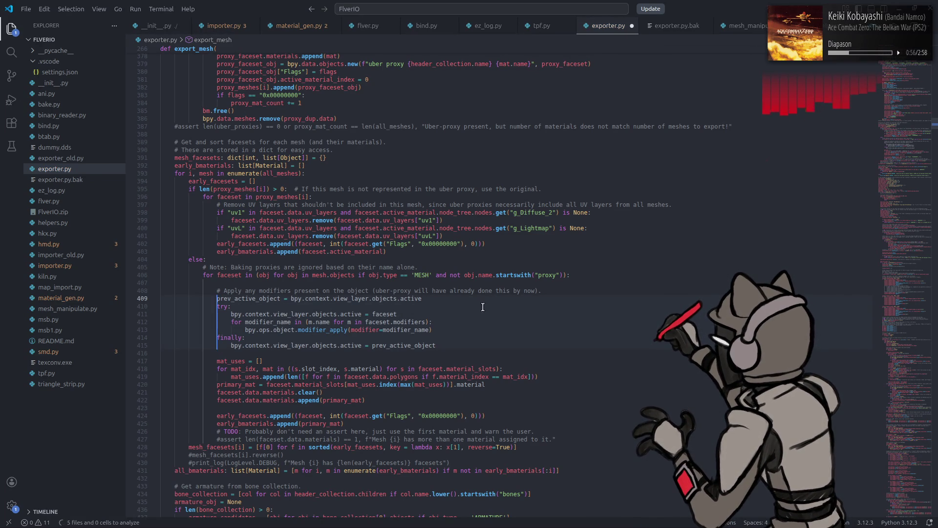
- Paste the proxy duplication lines on a new line below the faceset loop header
left_click(580, 275)
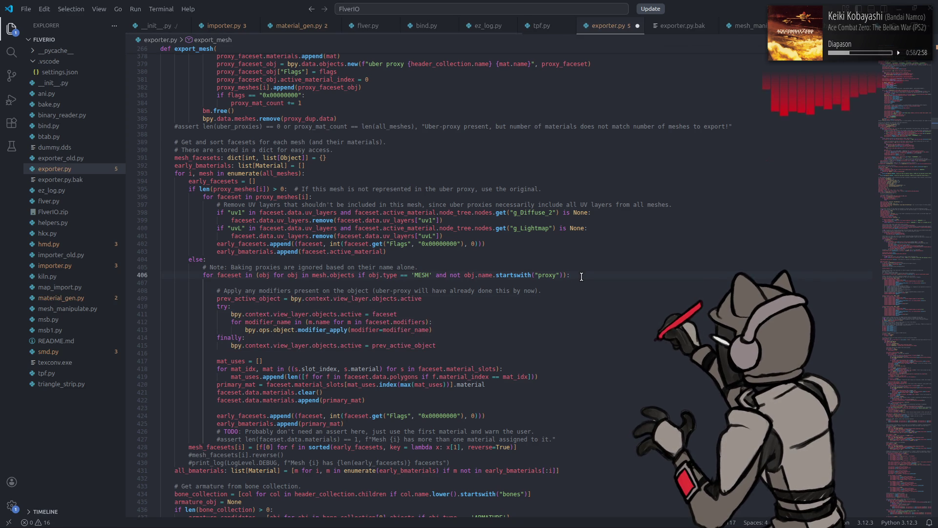
key("Return")
key("Return")
type("proxy_dup = proxy.copy()             proxy_dup.data = proxy.data.copy()             proxy.users_collection[0].objects.link(proxy_dup)")
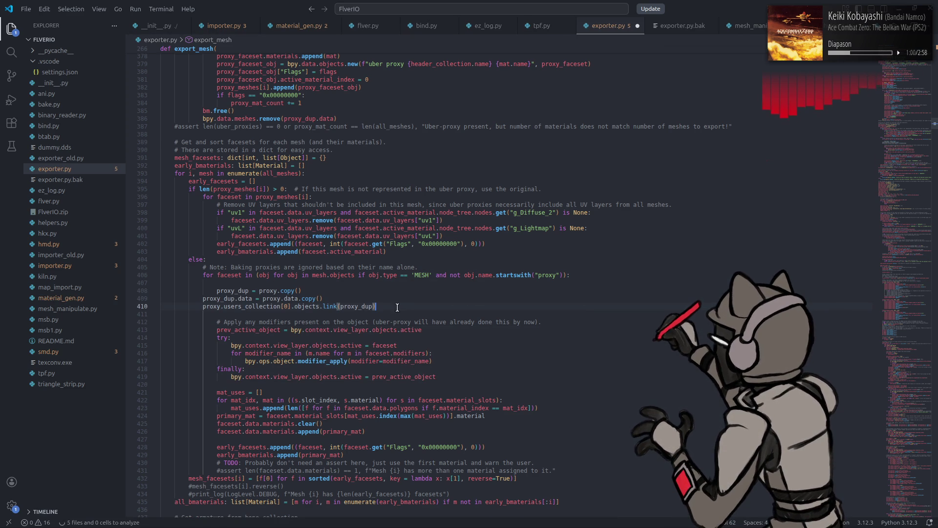
- Indent the pasted duplication lines to match the loop body
left_click_drag(396, 307, 113, 307)
key("shift+Up")
key("Tab")
- Rename proxy_dup to faceset_dup on lines 408, 409 and 410
left_click(221, 291)
left_click_drag(217, 291, 235, 291)
type("fac")
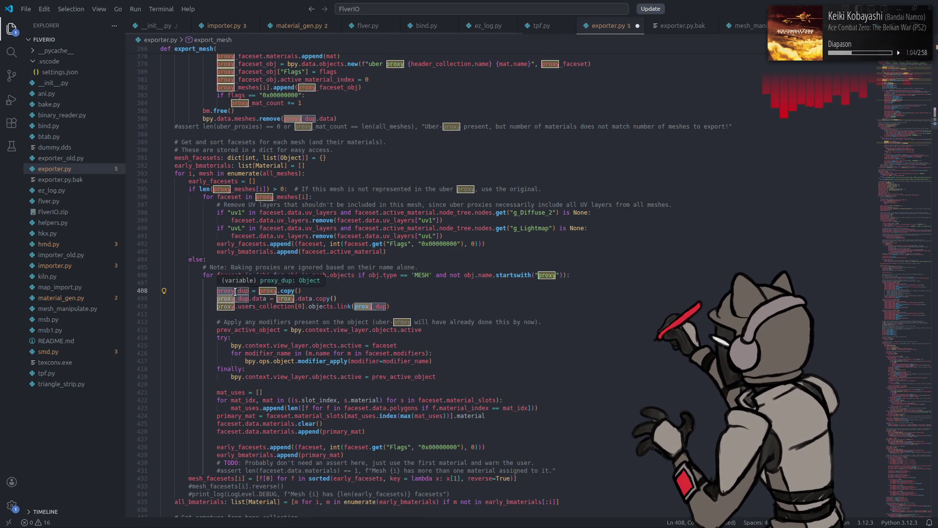
type("eset")
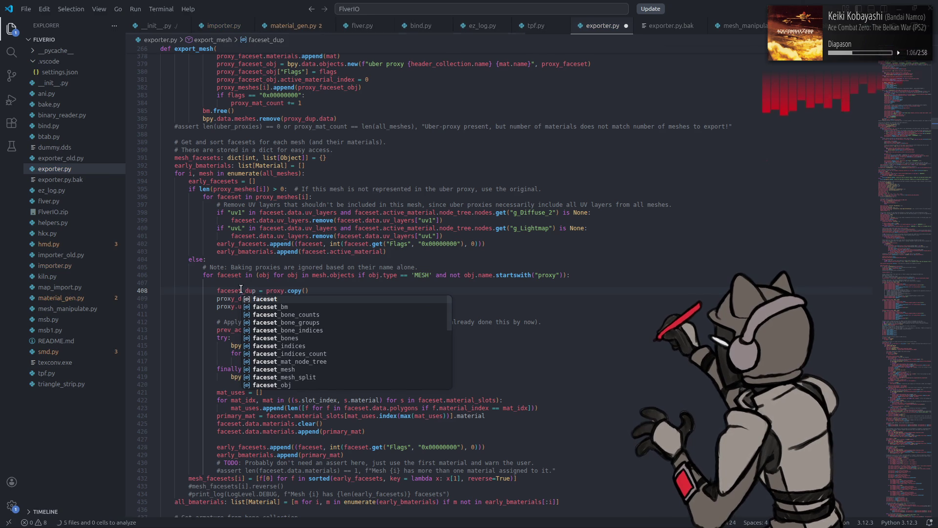
key("Escape")
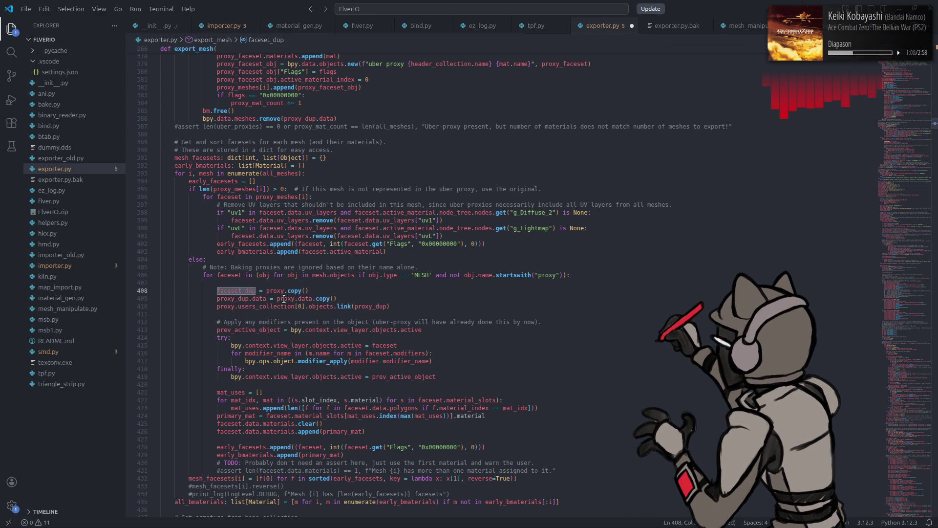
double_click(368, 306)
type("faceset_dup")
double_click(235, 298)
type("faceset_dup")
left_click(229, 276)
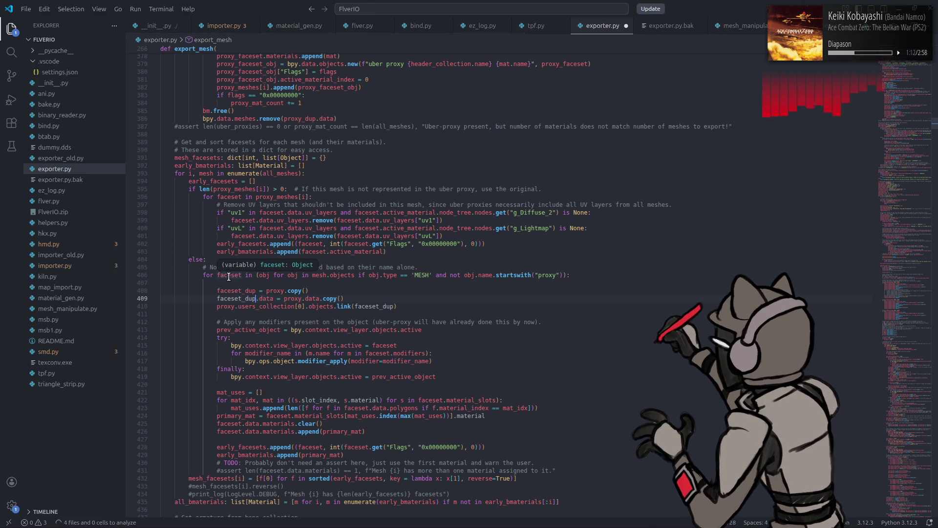
- Replace proxy with faceset in the copy, data copy and collection link calls
double_click(292, 299)
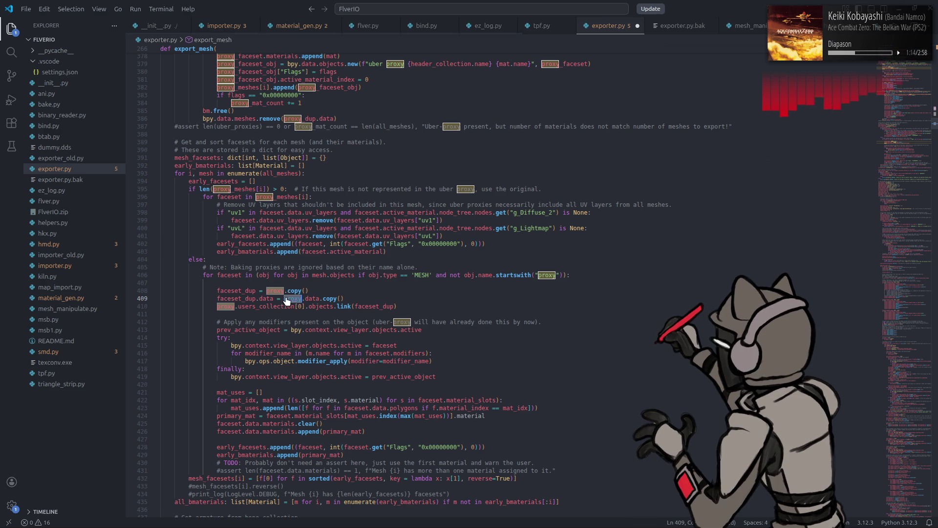
type("faceset")
double_click(268, 291)
type("faceset")
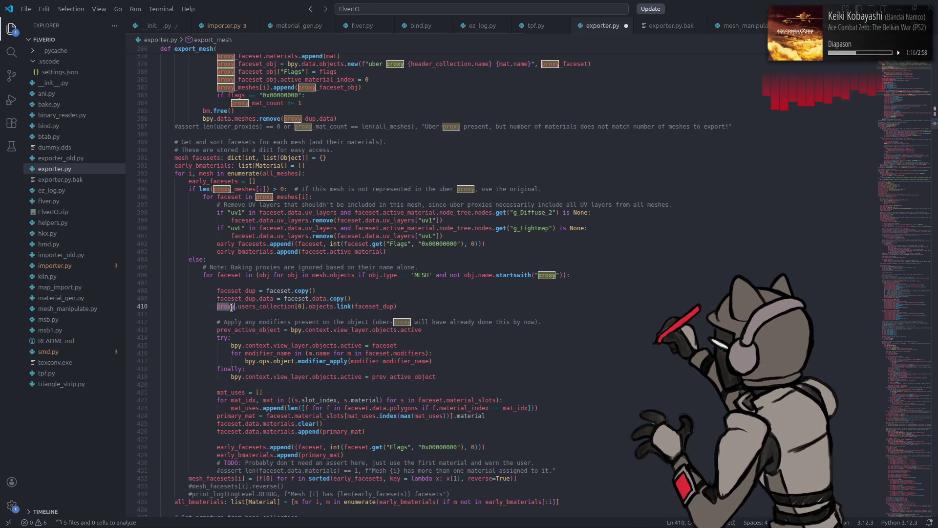
double_click(224, 306)
type("faceset")
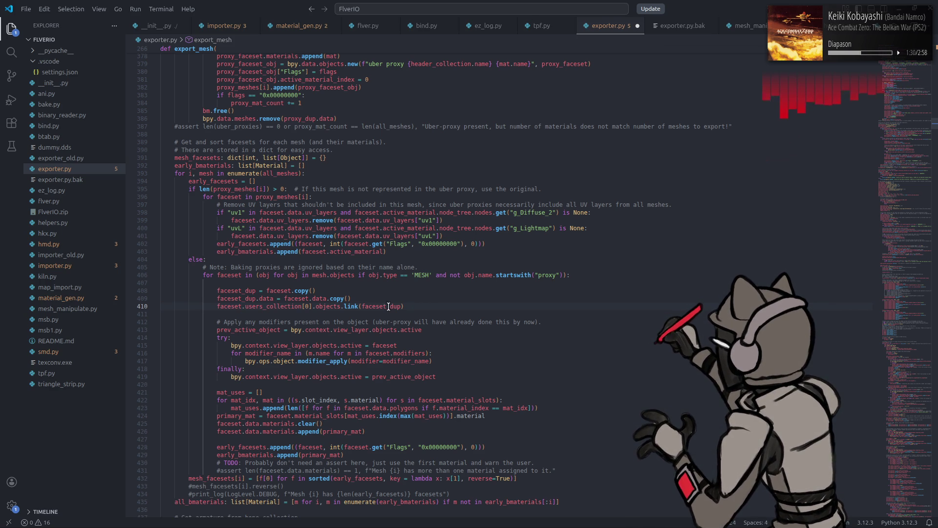
- Point the active object assignment and modifiers loop at faceset_dup instead of faceset
left_click(228, 274)
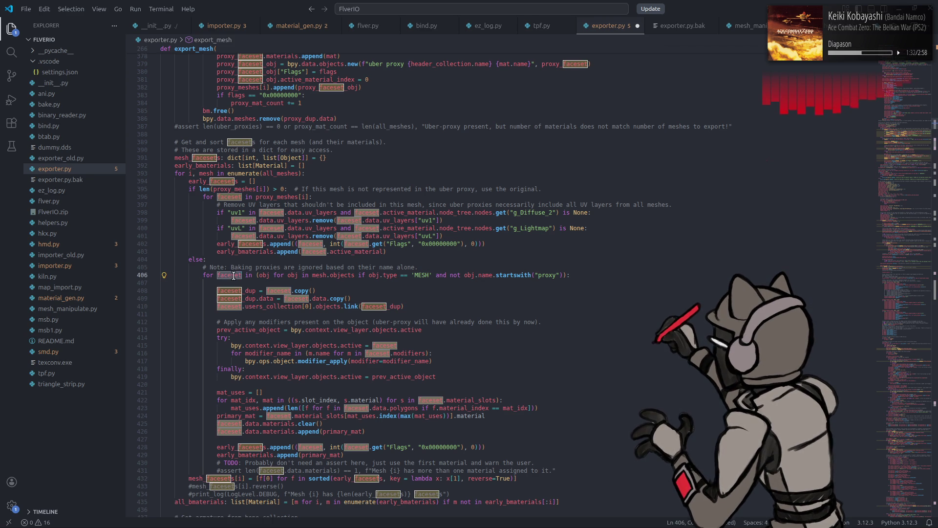
left_click(253, 297)
double_click(375, 345)
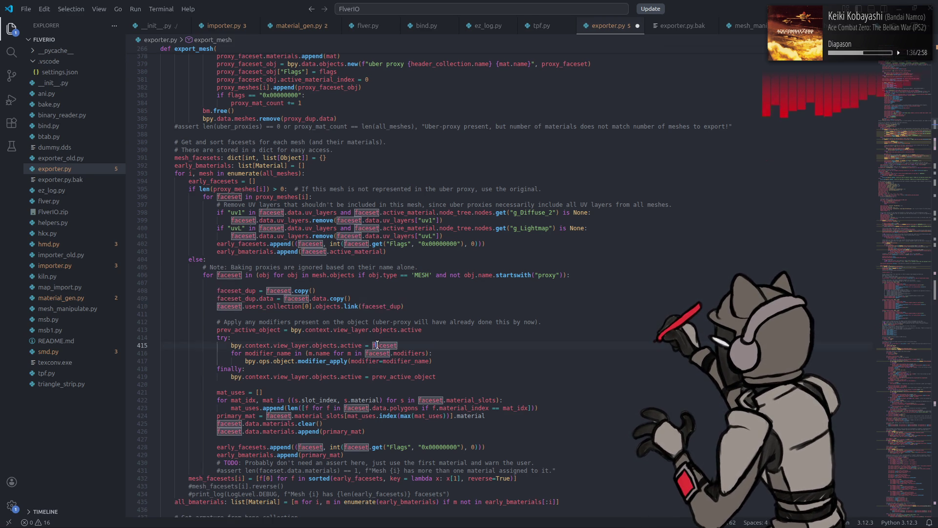
type("faceset_dup")
double_click(379, 350)
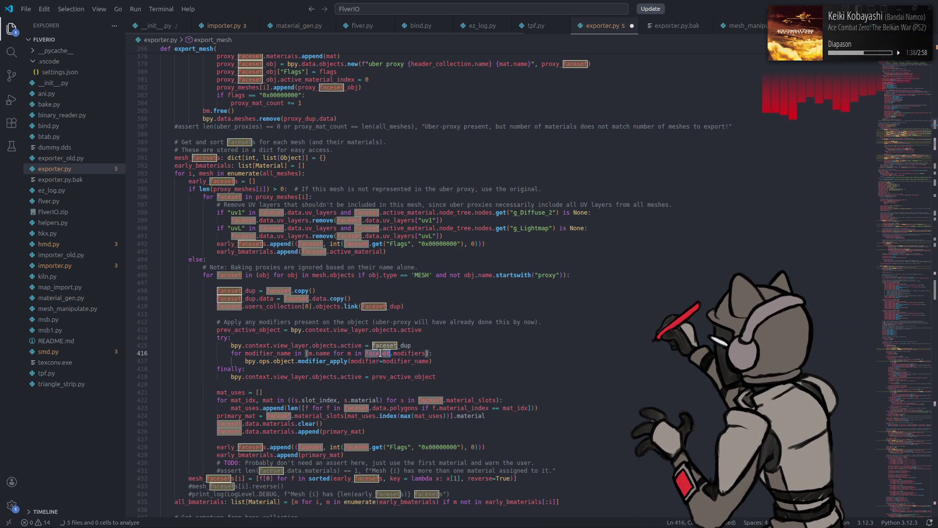
type("faceset_dup")
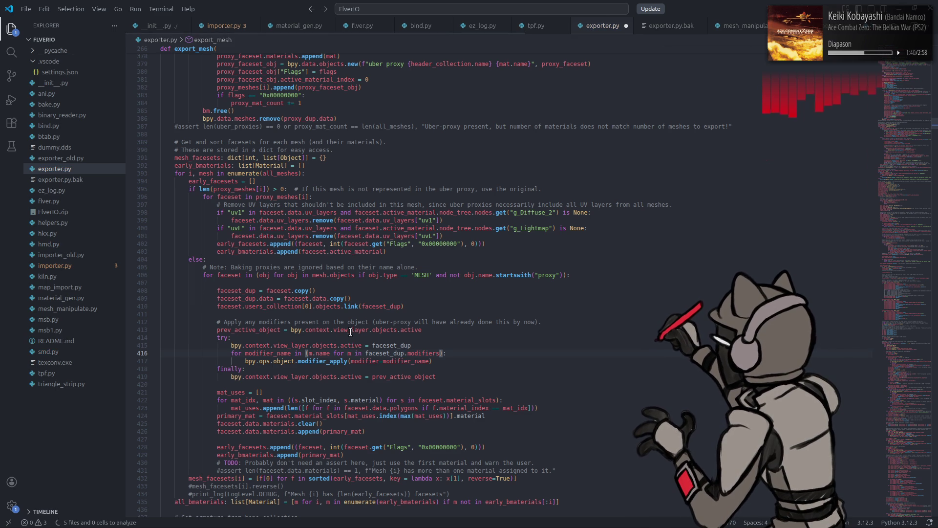
scroll(342, 333, "up", 12)
scroll(350, 332, "up", 6)
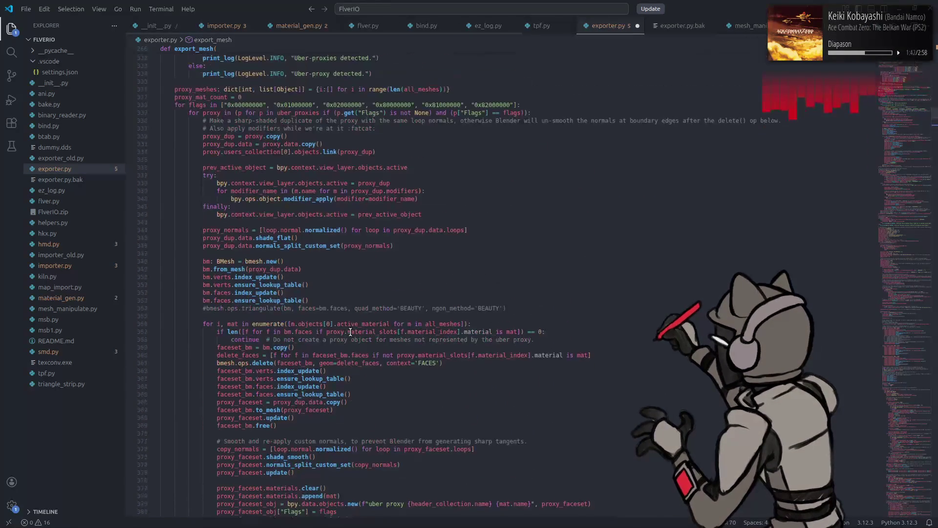
left_click(372, 191)
mouse_move(372, 191)
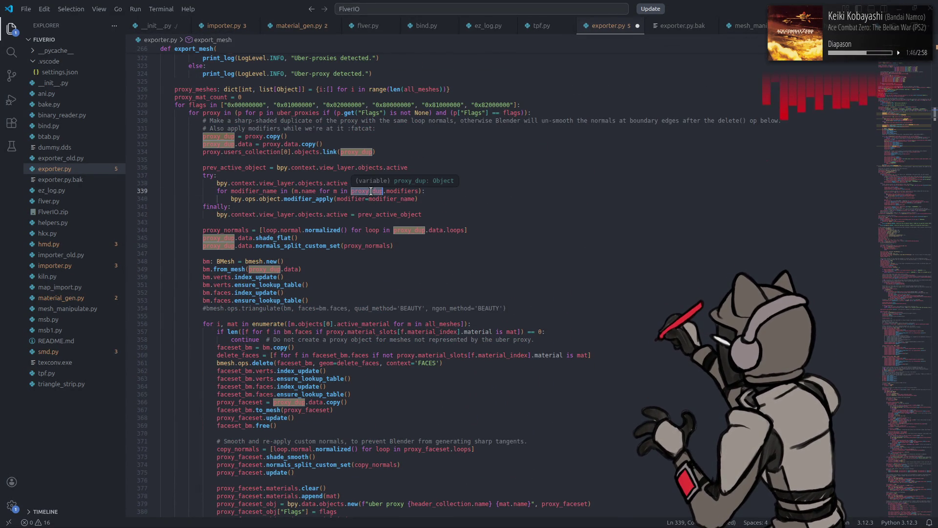
scroll(371, 192, "down", 20)
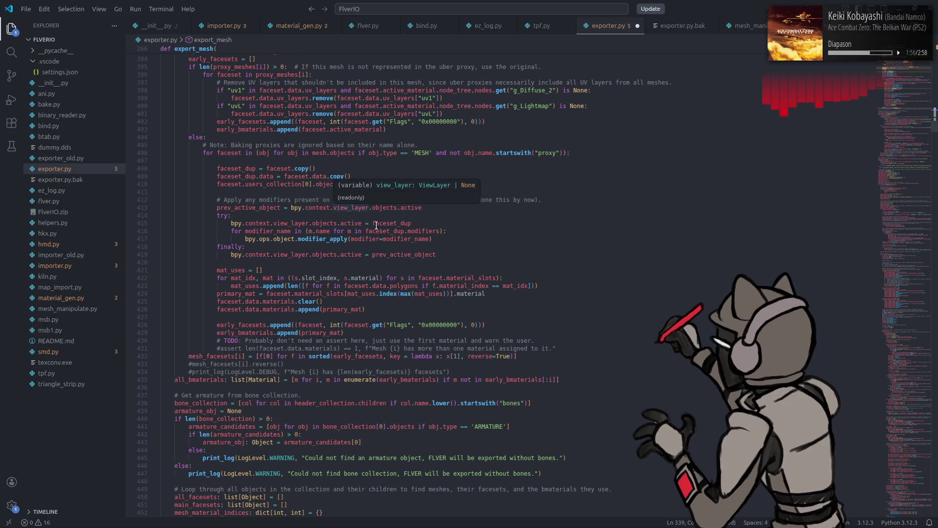
left_click(413, 254)
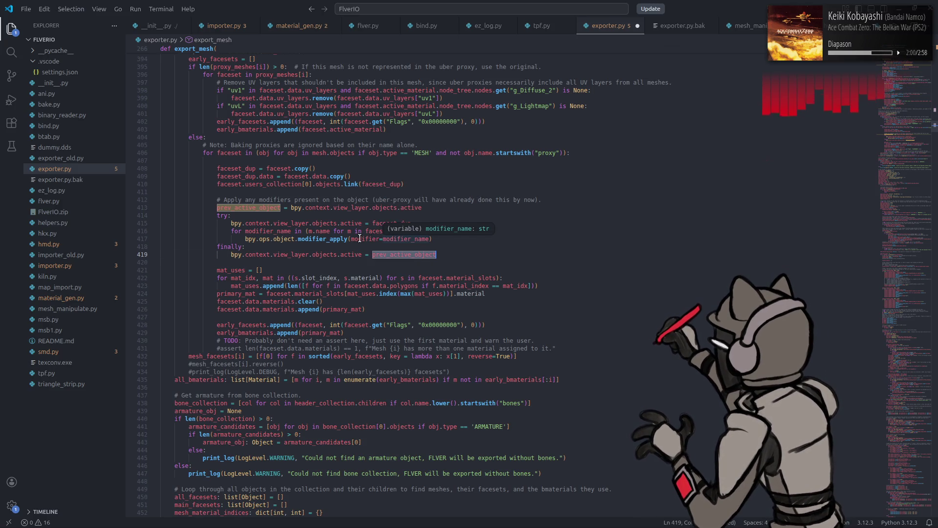
mouse_move(359, 238)
left_click(239, 176)
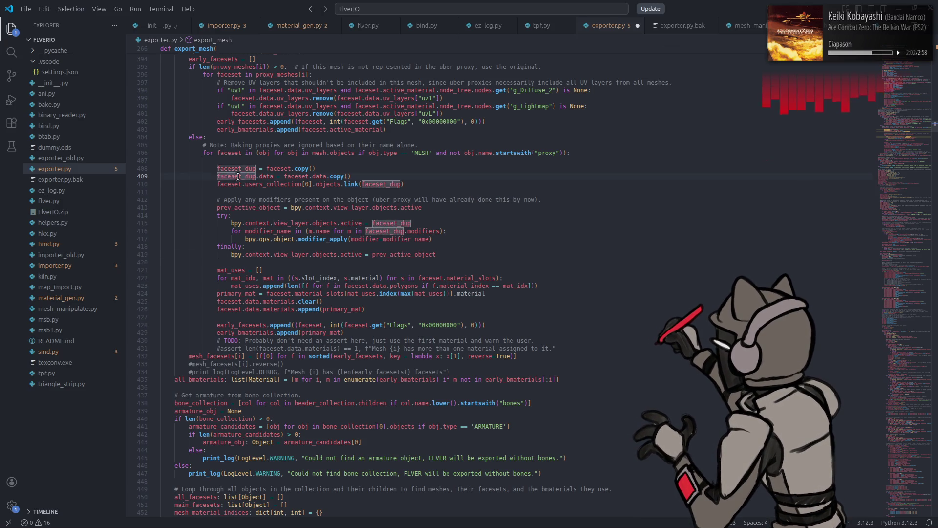
left_click(239, 184)
double_click(239, 184)
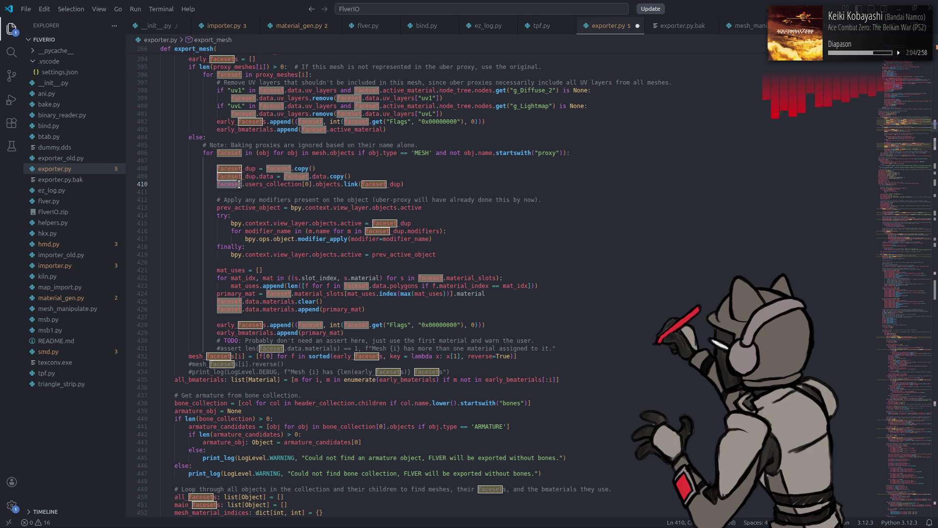
mouse_move(239, 184)
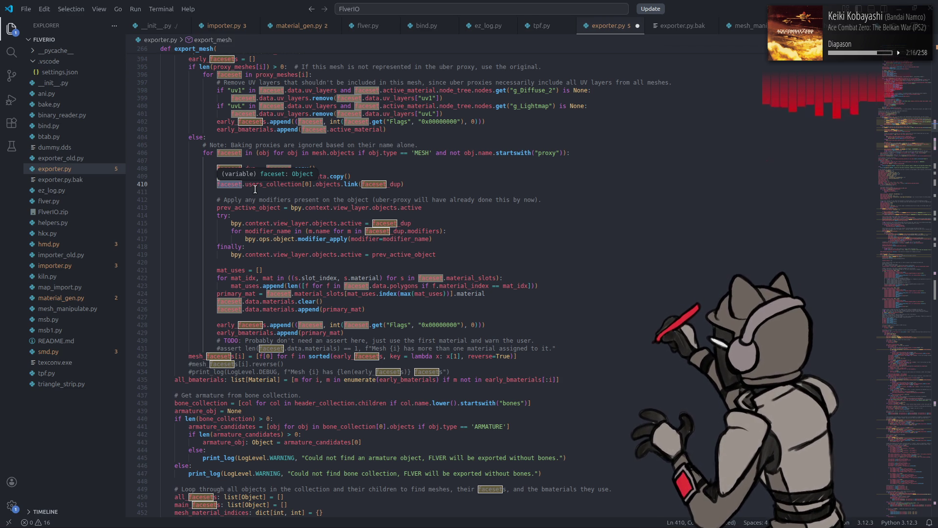
double_click(229, 176)
key("ctrl+c")
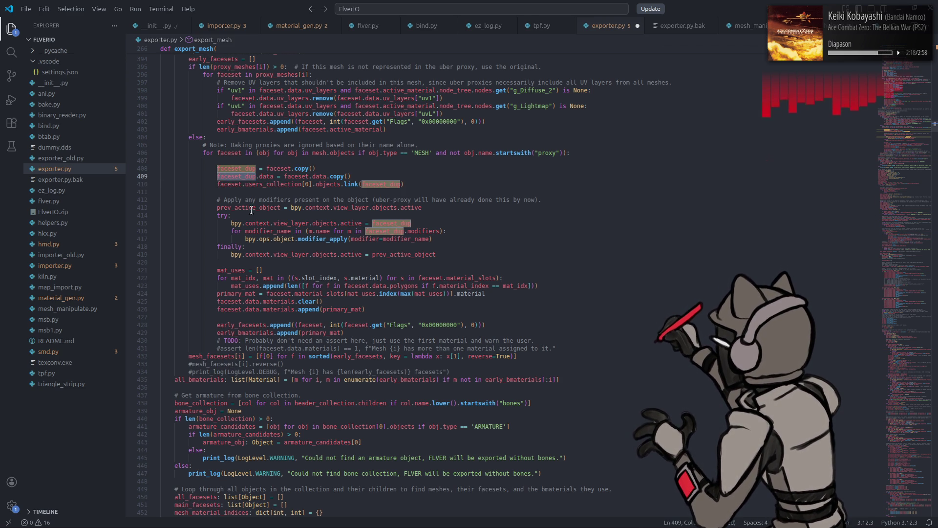
- Replace faceset with faceset_dup on lines 422, 423, 425, 426 and 428
left_click(227, 303)
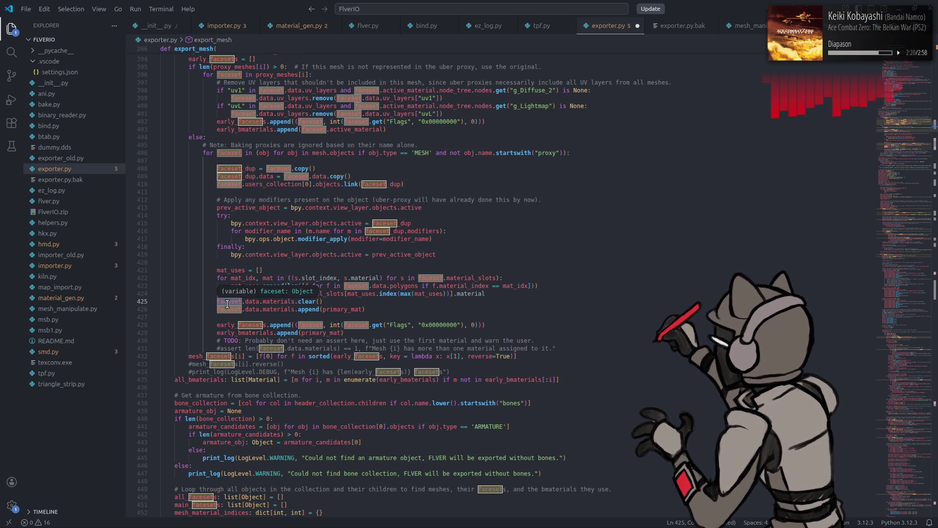
left_click(431, 277)
key("ctrl+v")
double_click(352, 286)
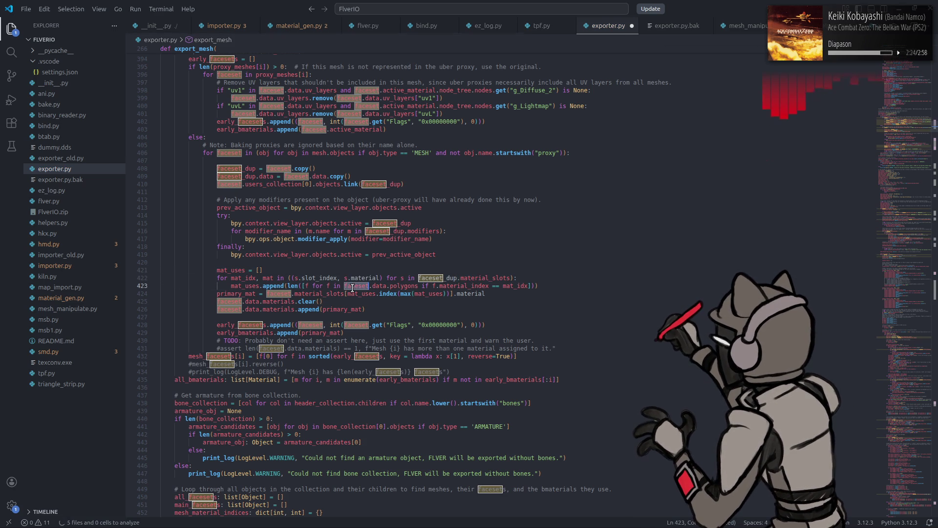
key("ctrl+v")
left_click(269, 293)
double_click(227, 302)
key("ctrl+v")
double_click(227, 310)
key("ctrl+v")
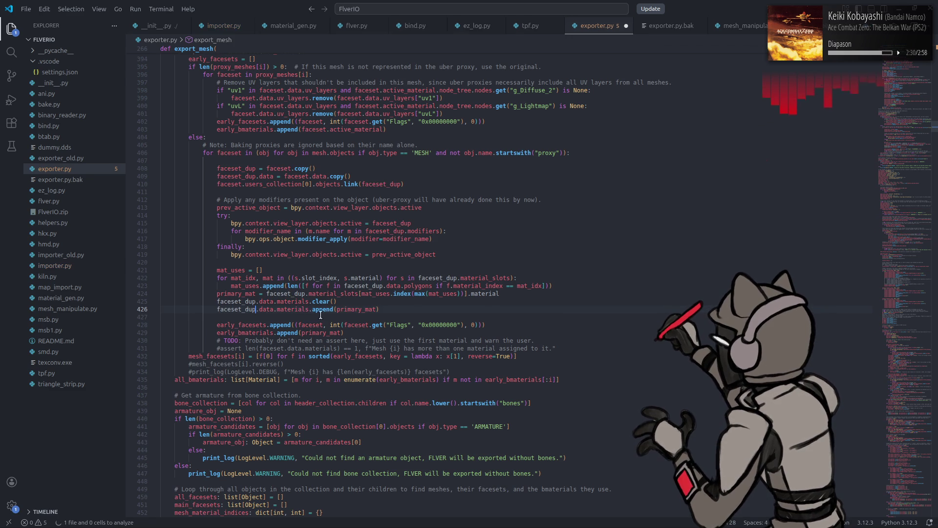
double_click(311, 325)
key("ctrl+v")
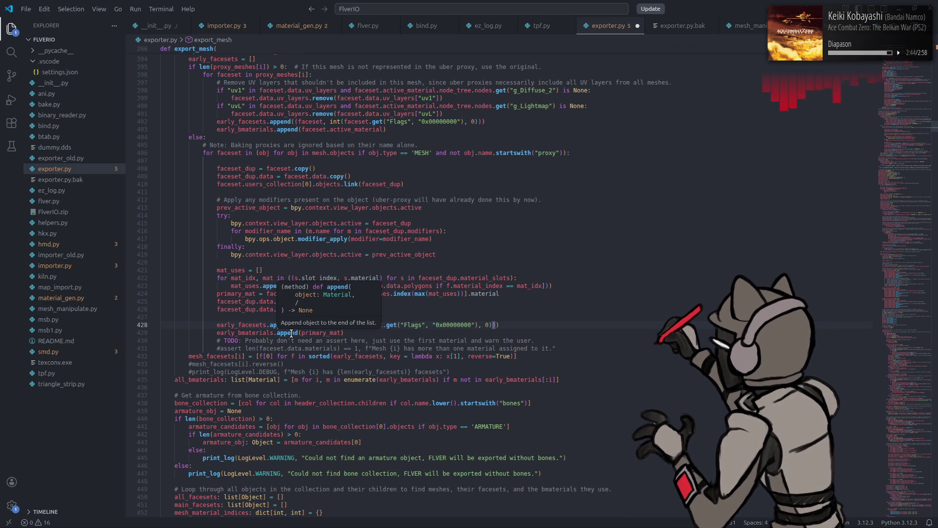
double_click(364, 357)
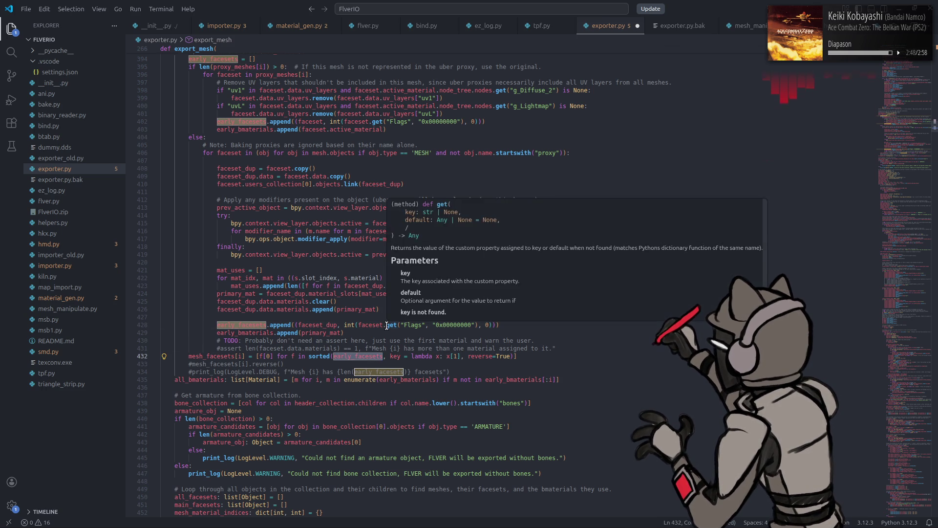
scroll(393, 318, "down", 3)
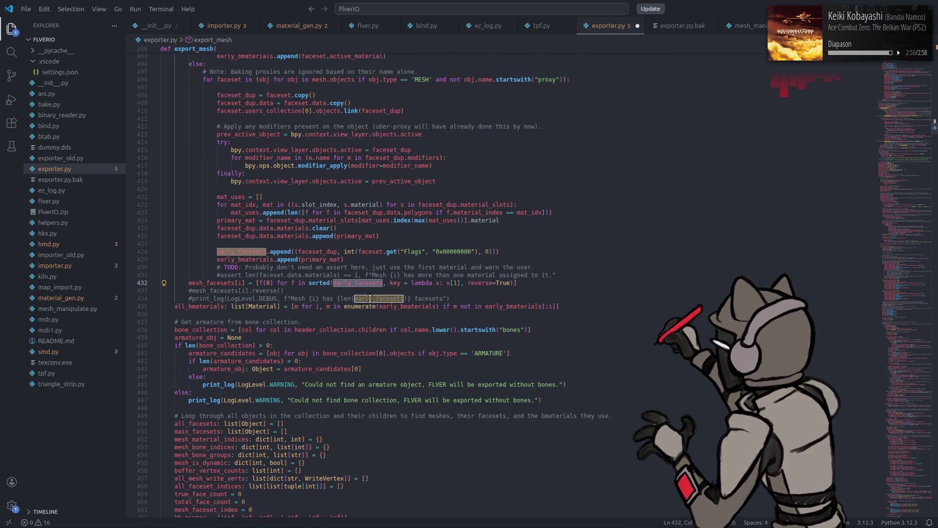
double_click(216, 283)
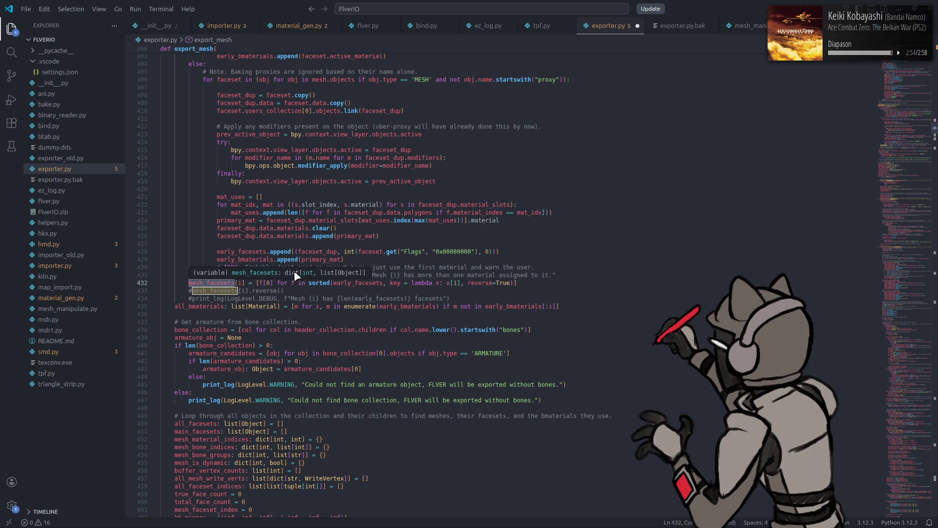
scroll(305, 267, "down", 8)
scroll(306, 266, "down", 1)
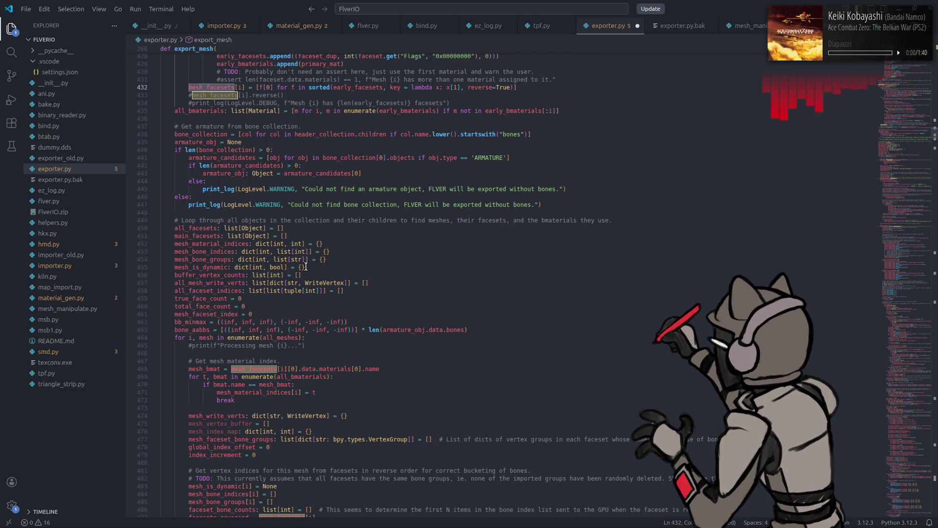
scroll(306, 267, "down", 4)
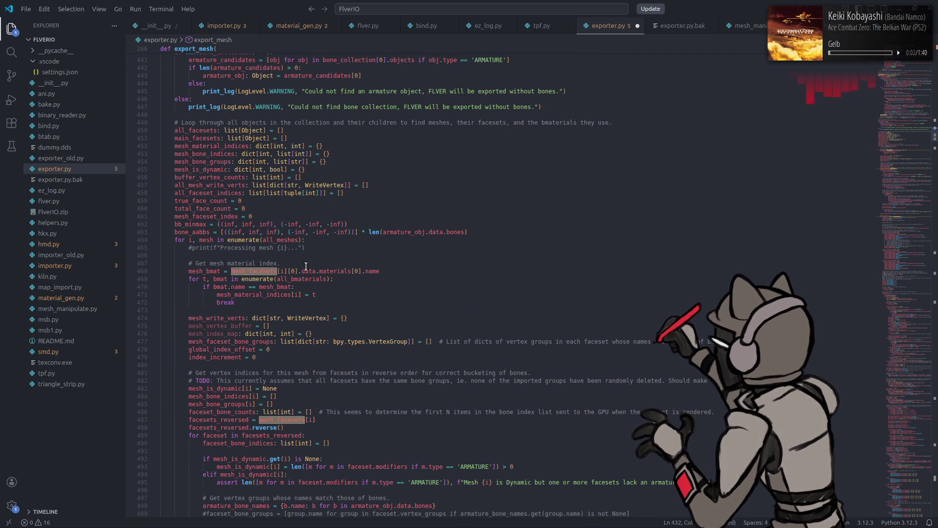
left_click(219, 435)
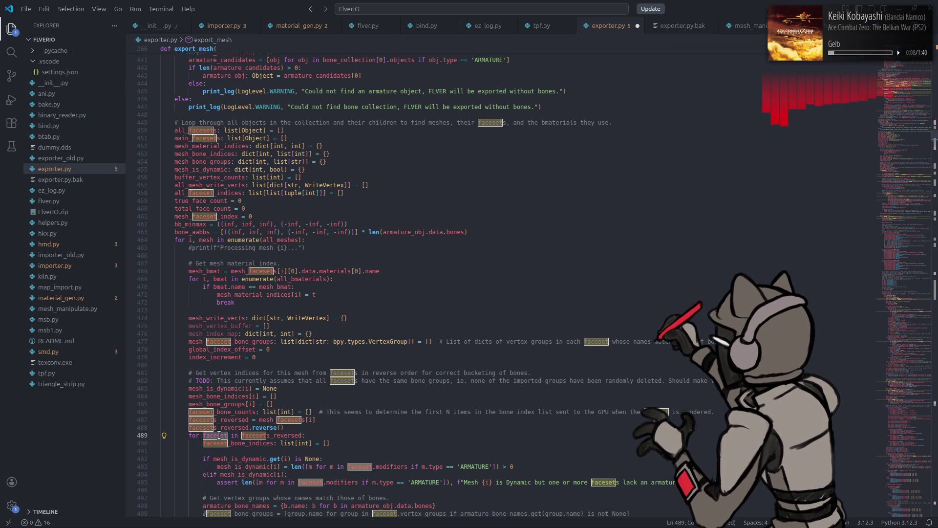
double_click(271, 435)
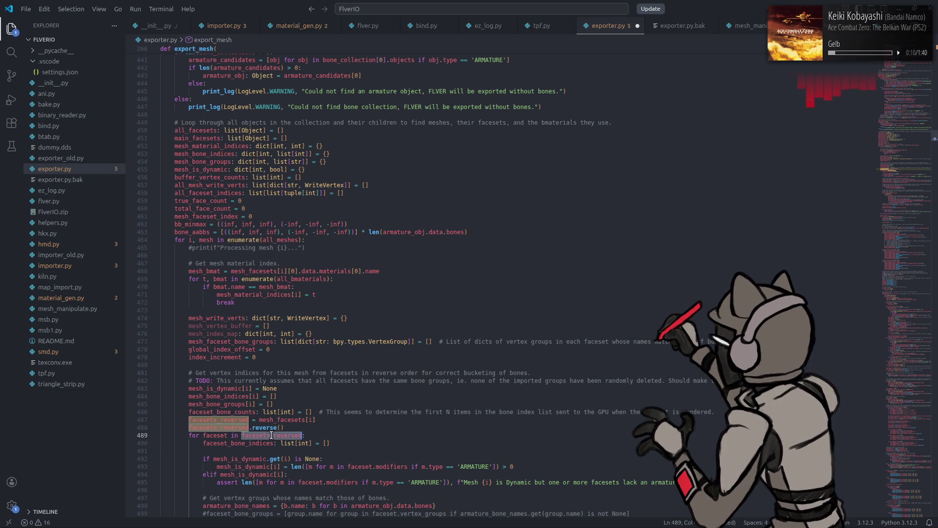
double_click(218, 435)
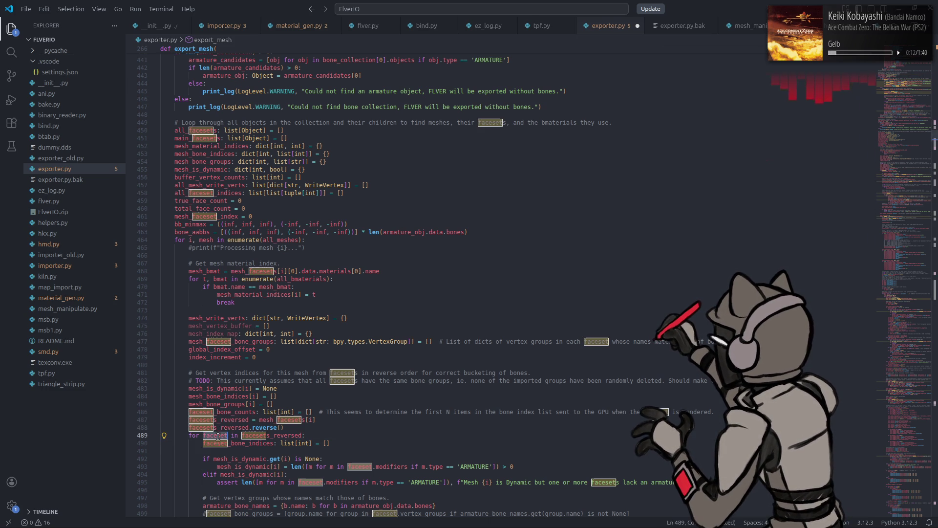
left_click(922, 158)
left_click_drag(922, 157, 909, 254)
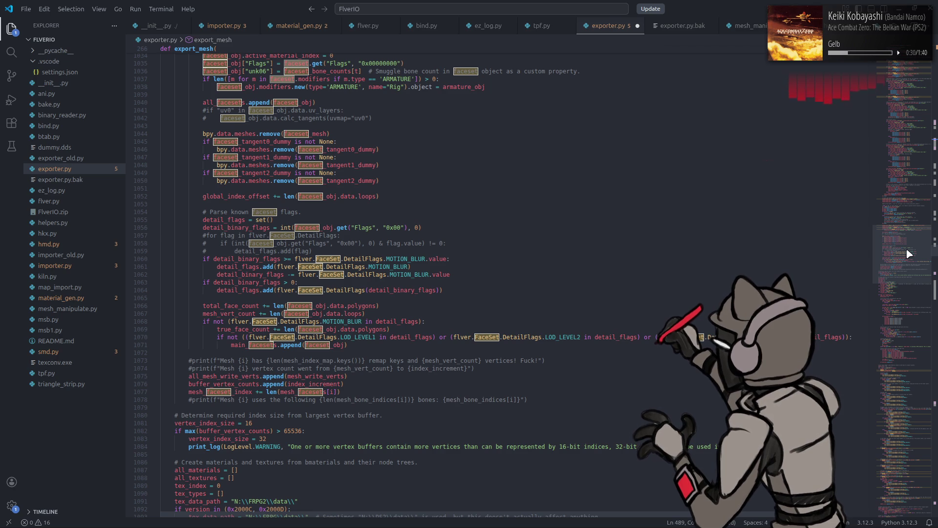
left_click_drag(909, 253, 903, 275)
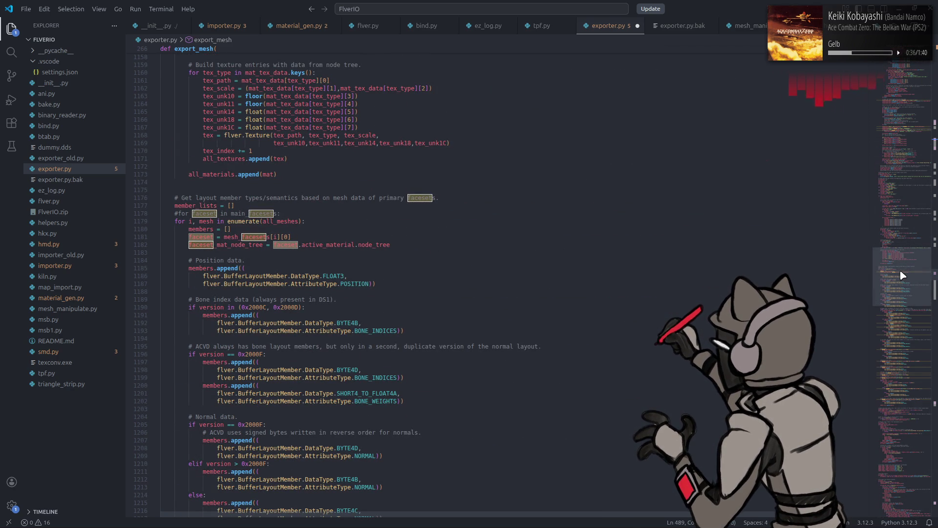
left_click_drag(903, 275, 887, 299)
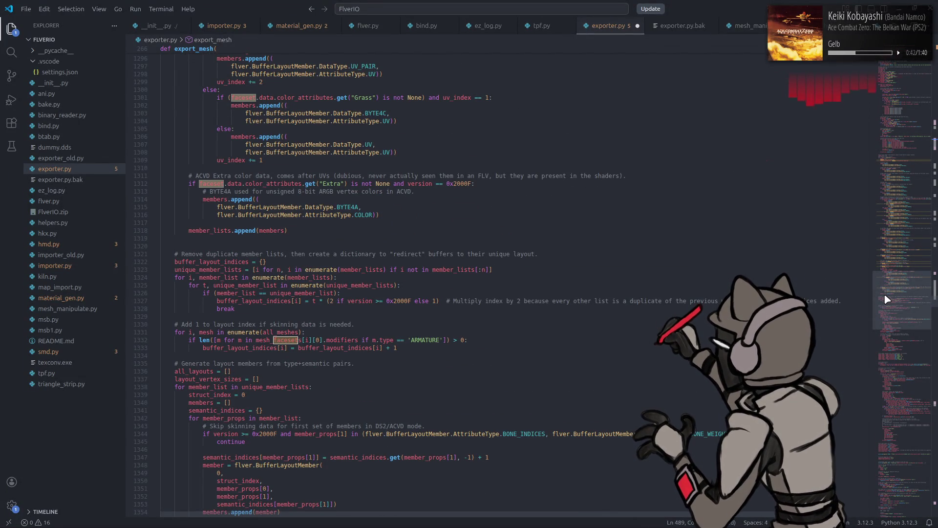
mouse_move(887, 298)
left_mouse_down()
mouse_move(880, 391)
mouse_move(868, 276)
left_mouse_up()
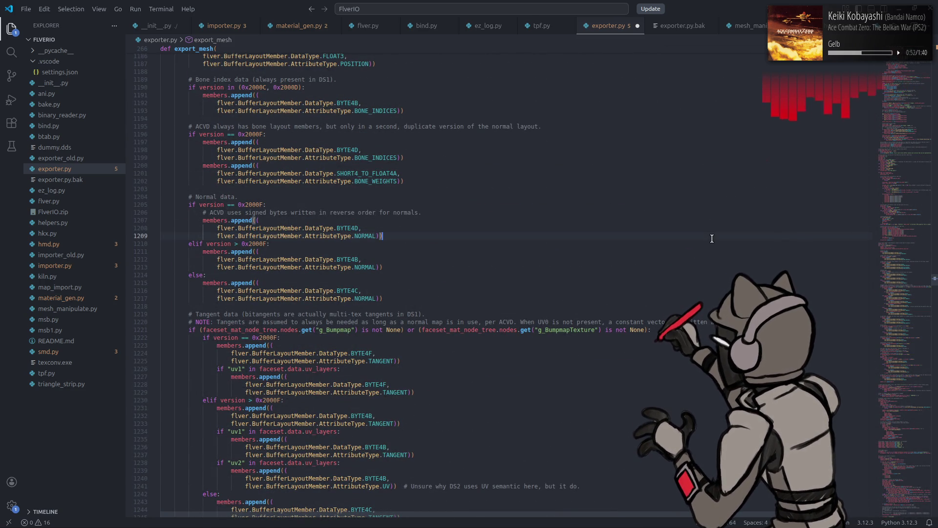
key("ctrl+z")
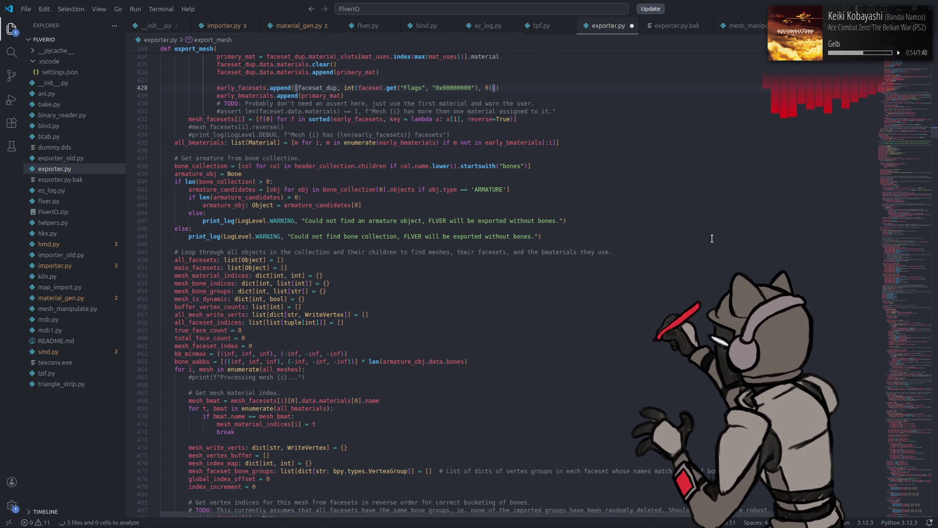
scroll(712, 238, "up", 7)
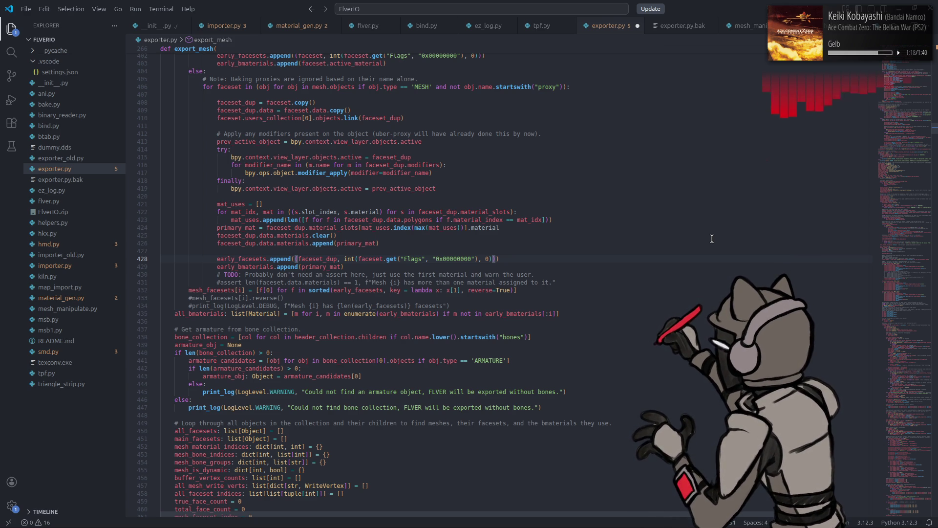
- Scroll back to the faceset_dup modifier loop on line 416 in export_mesh
scroll(522, 254, "up", 10)
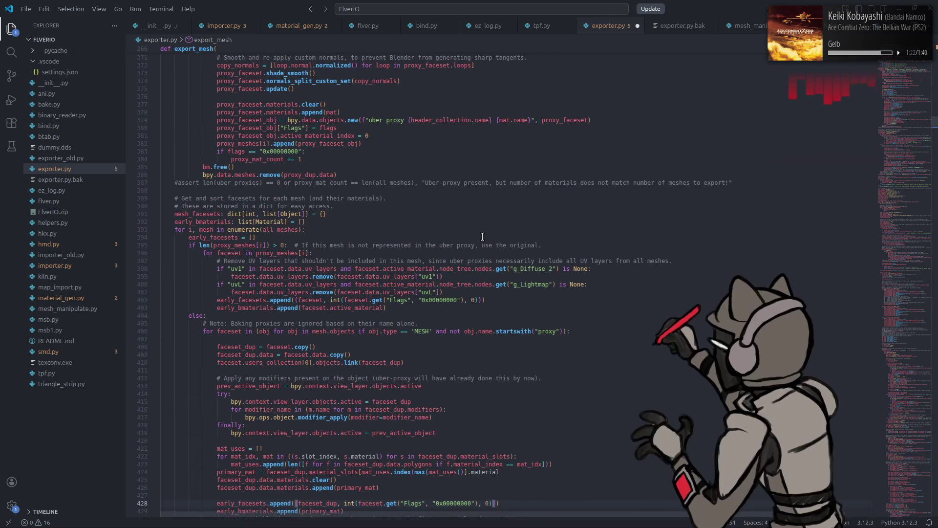
scroll(482, 237, "down", 5)
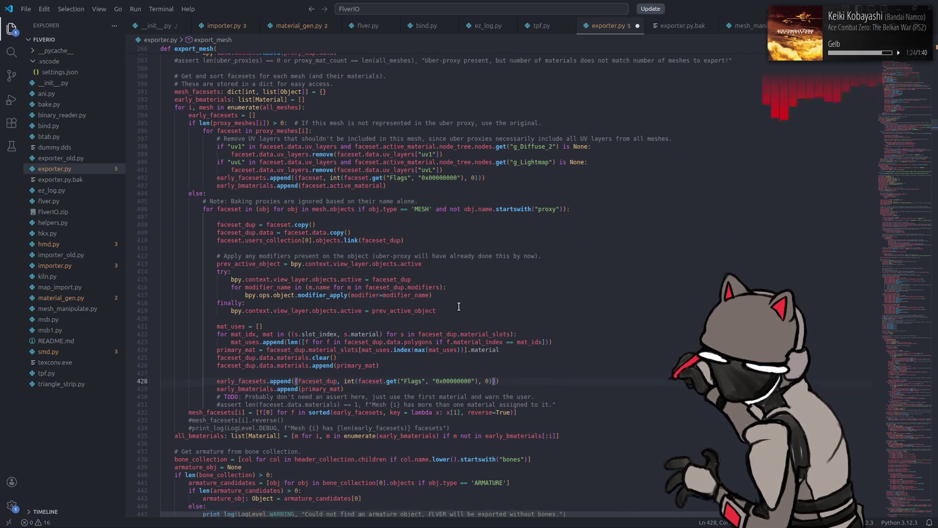
scroll(426, 283, "down", 3)
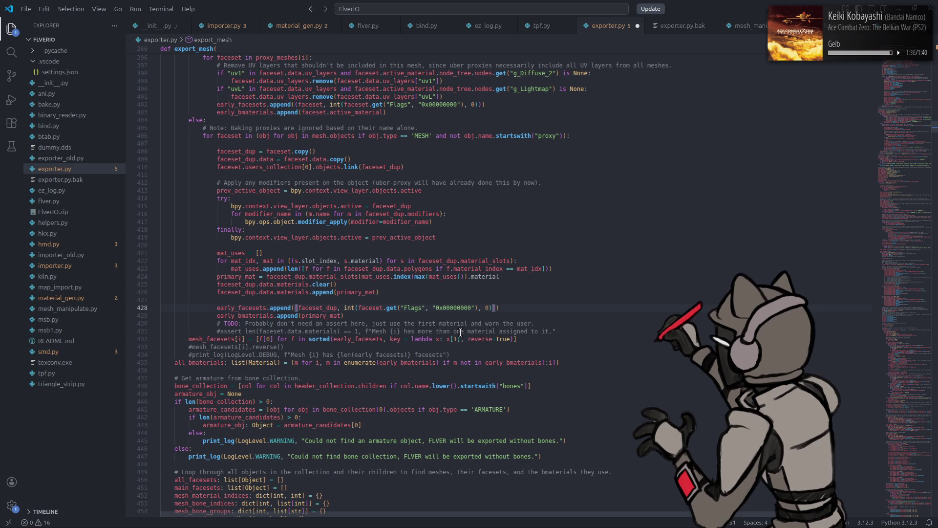
scroll(518, 252, "up", 6)
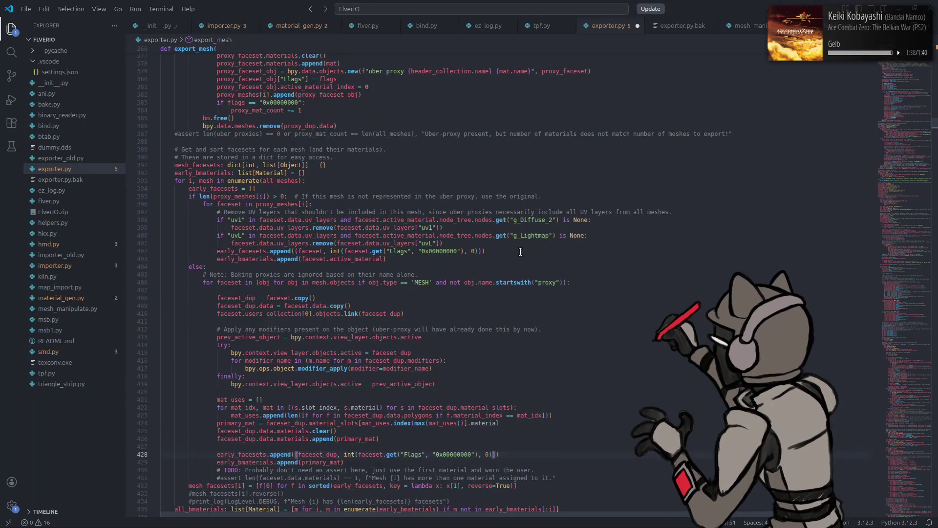
scroll(520, 252, "down", 5)
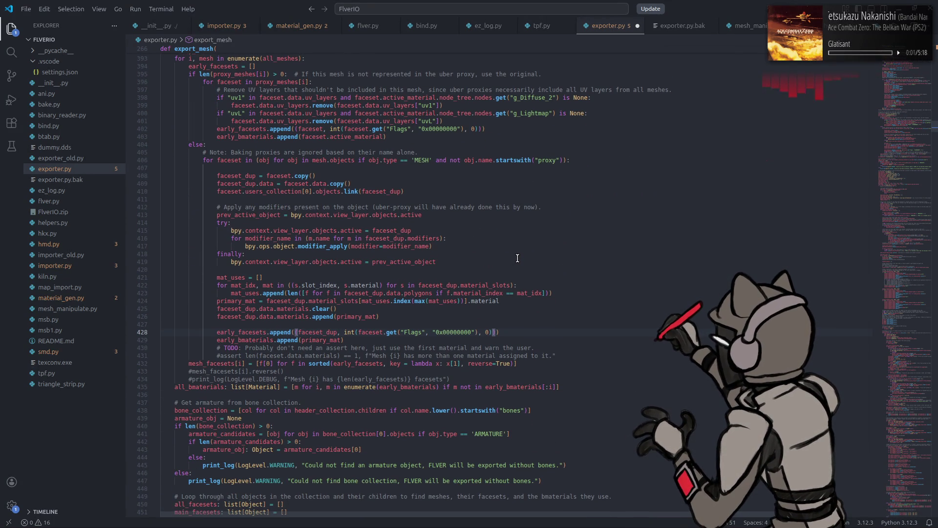
left_click(421, 236)
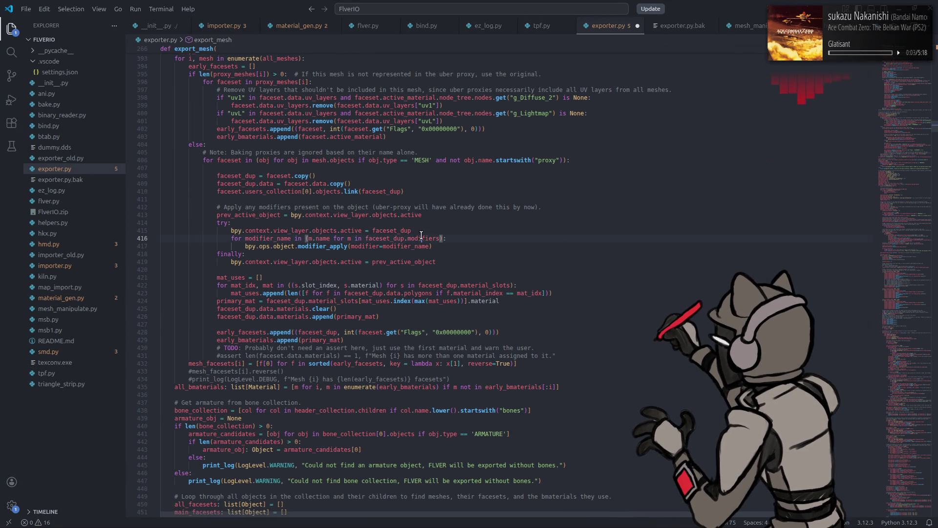
double_click(421, 236)
left_click_drag(918, 128, 921, 145)
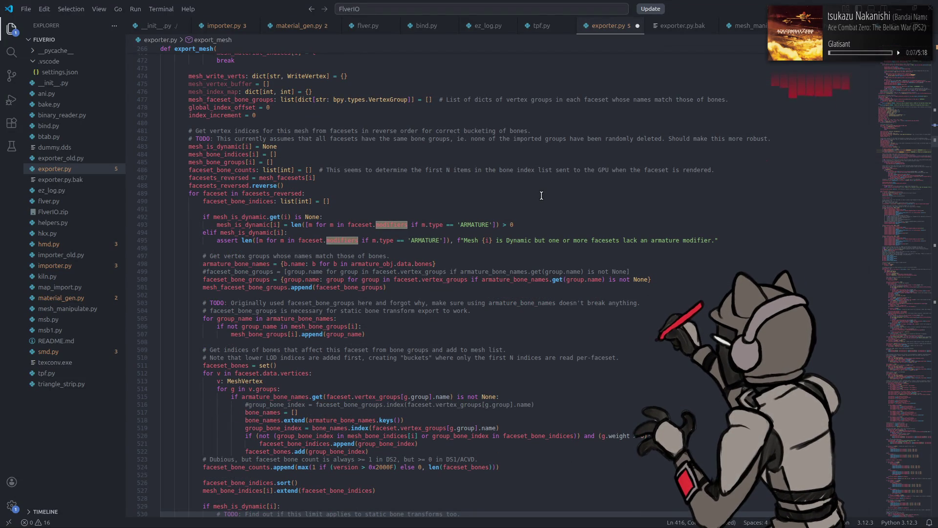
left_click(421, 223)
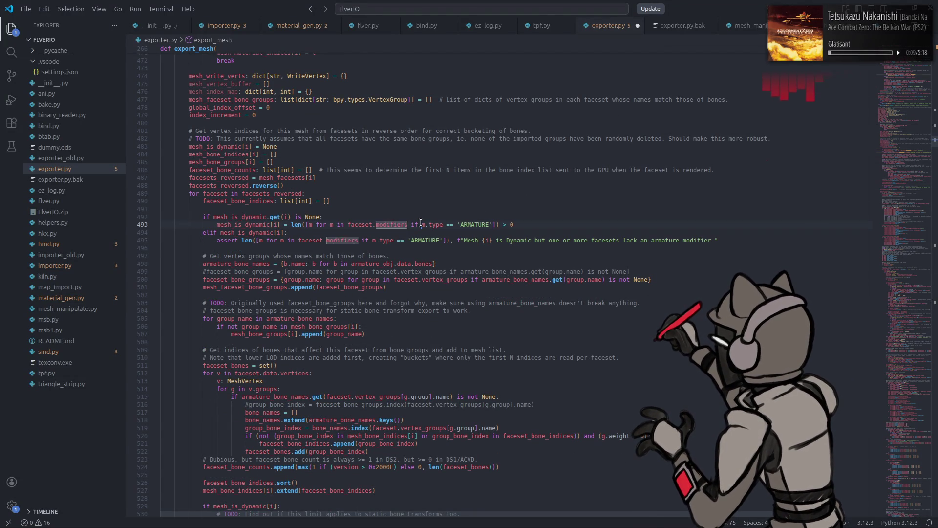
left_click_drag(408, 225, 493, 225)
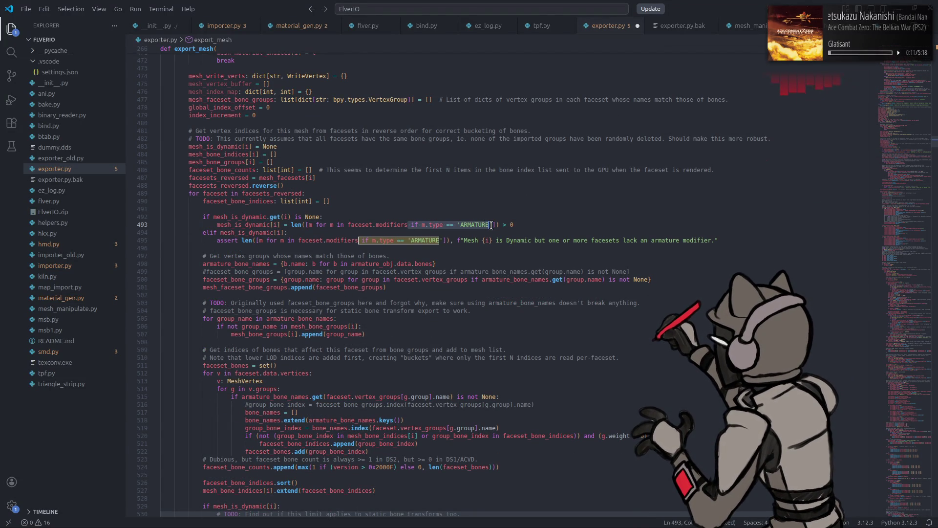
double_click(404, 226)
left_click(911, 131)
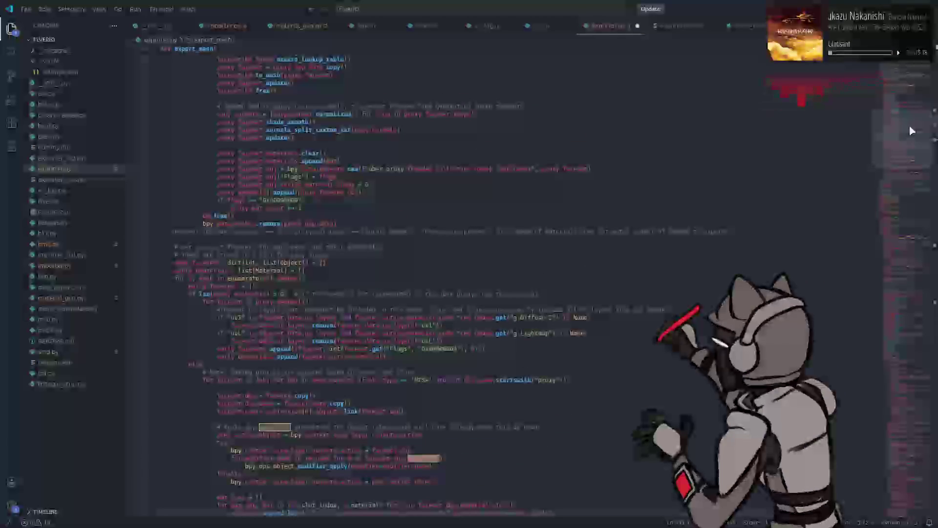
scroll(485, 226, "down", 7)
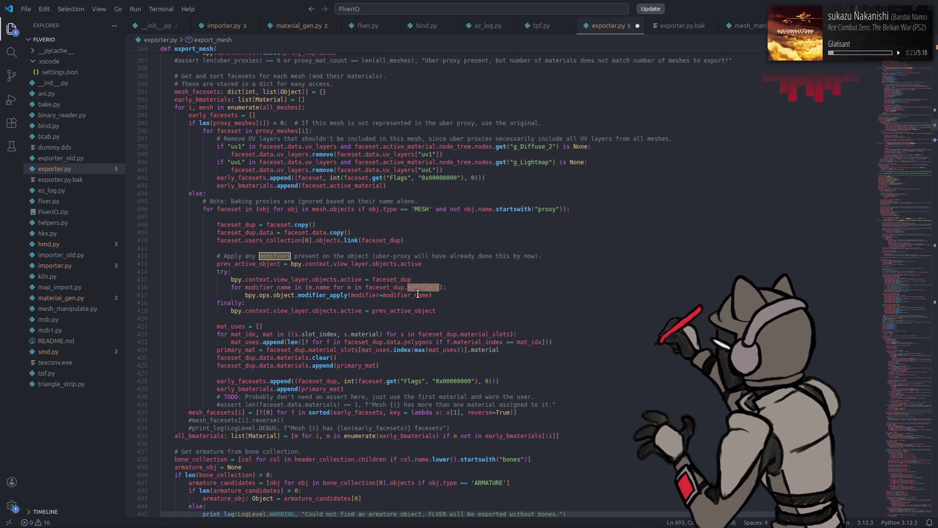
- Add the filter "if m.type != 'ARMATURE'" to the faceset_dup modifiers loop on line 416
double_click(279, 288)
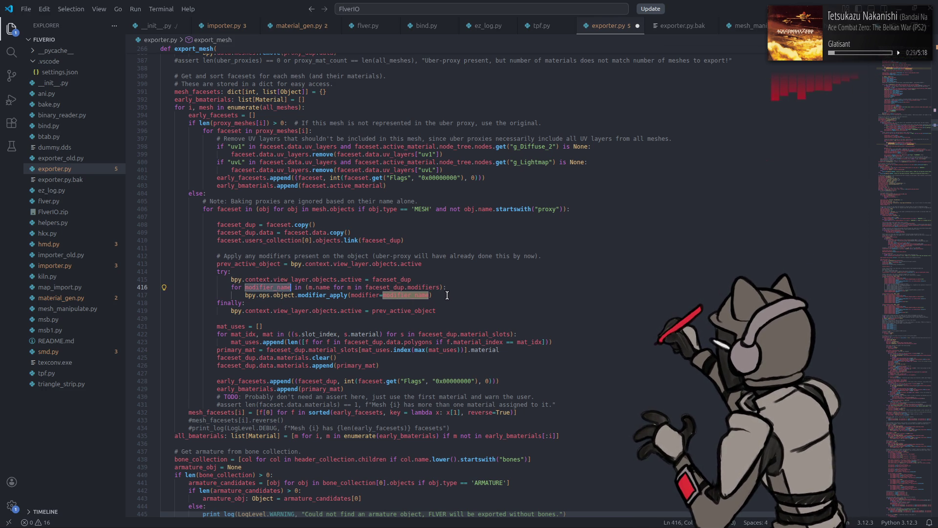
key("Up")
type("faceset_dup.modifiers")
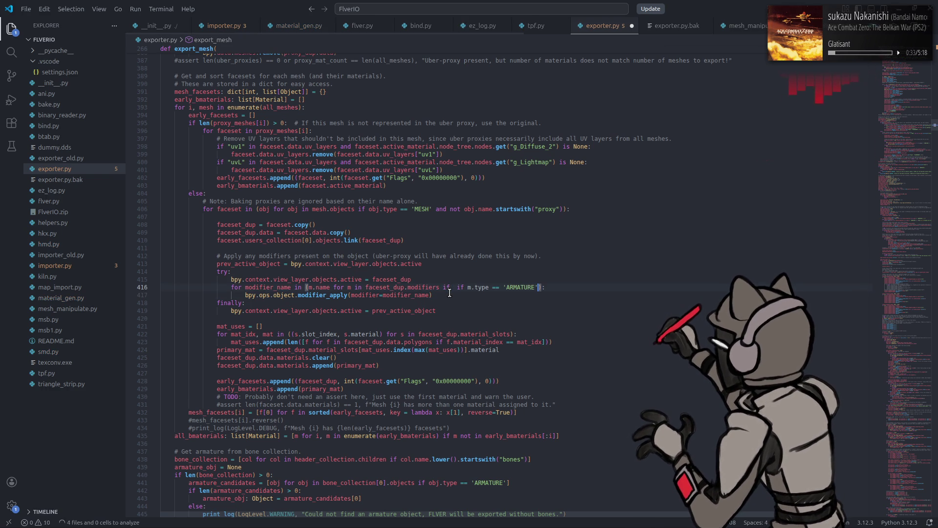
type(" if m.type == 'ARMATURE'")
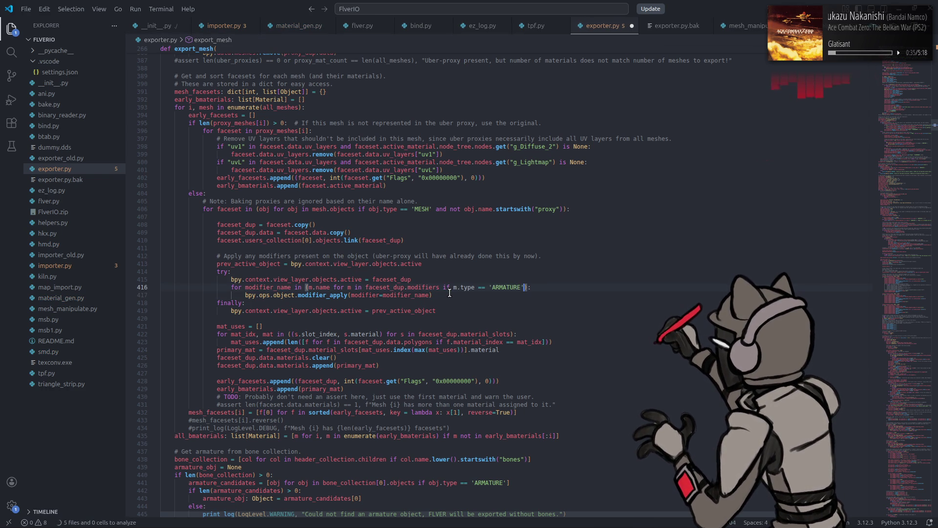
left_click(481, 286)
key("BackSpace")
type("!")
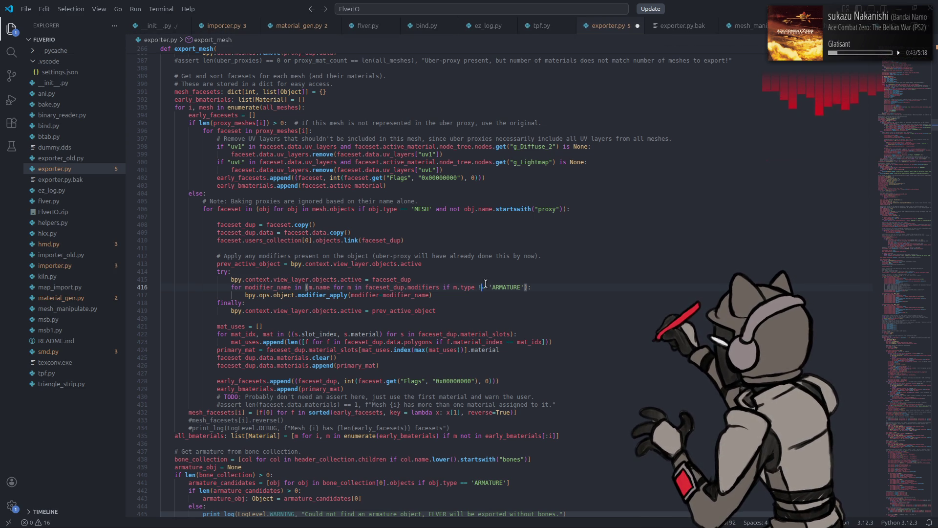
- Copy the ARMATURE filter into the proxy_dup modifiers loop on line 339
left_click_drag(408, 287, 517, 287)
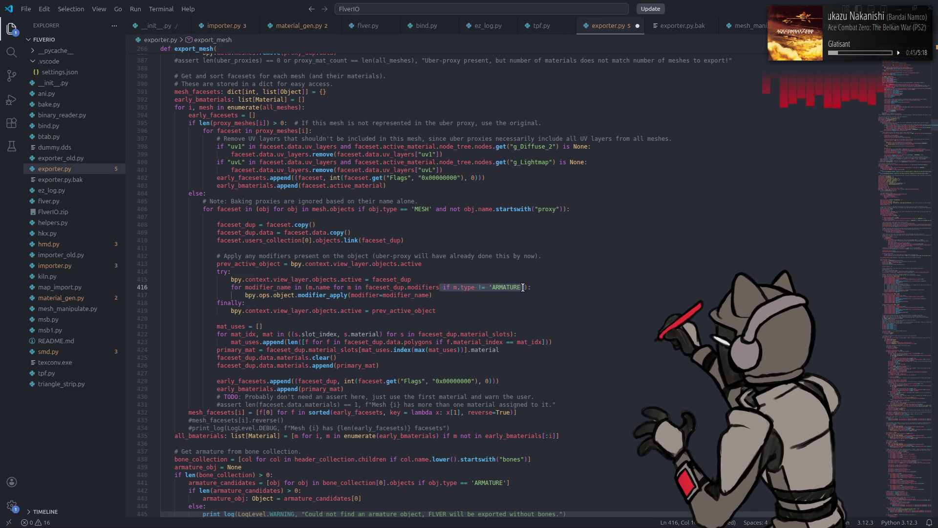
double_click(423, 288)
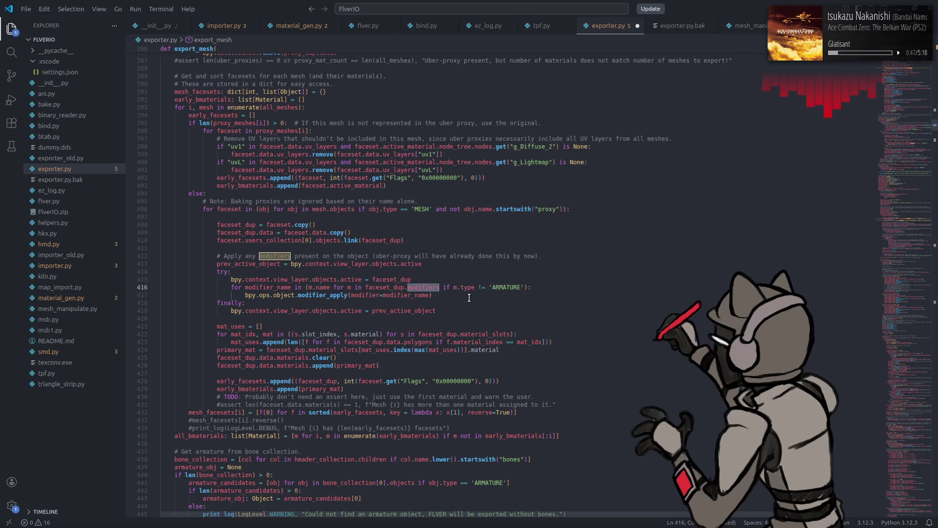
scroll(459, 293, "up", 20)
left_click(418, 320)
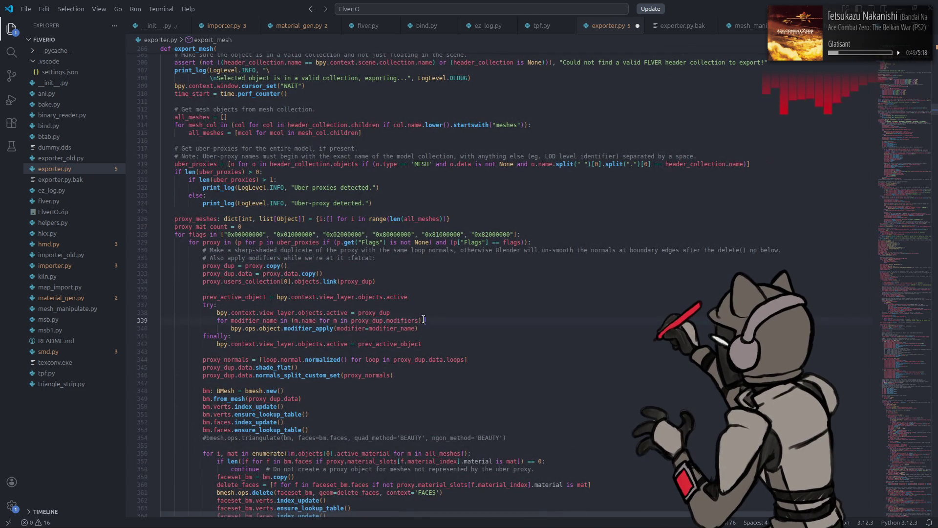
type("if m.type != 'ARMATURE'")
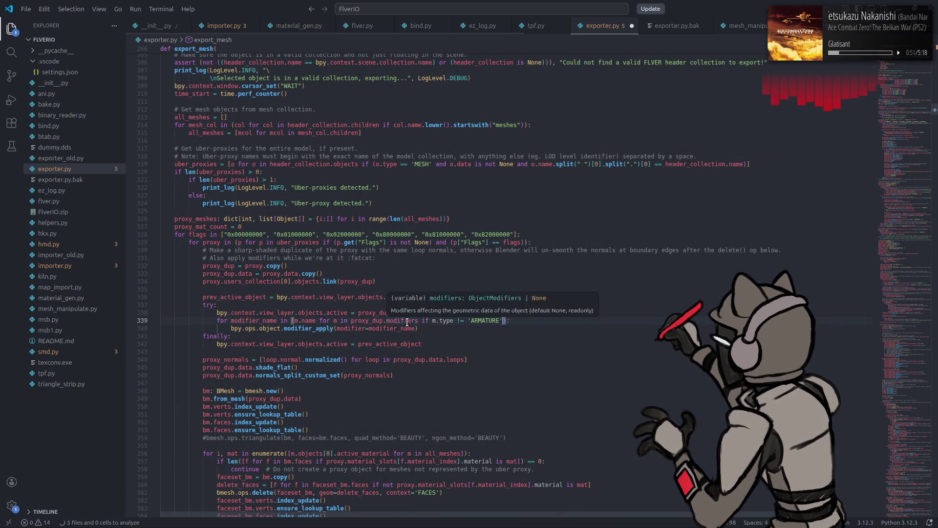
scroll(435, 313, "down", 20)
scroll(440, 308, "down", 5)
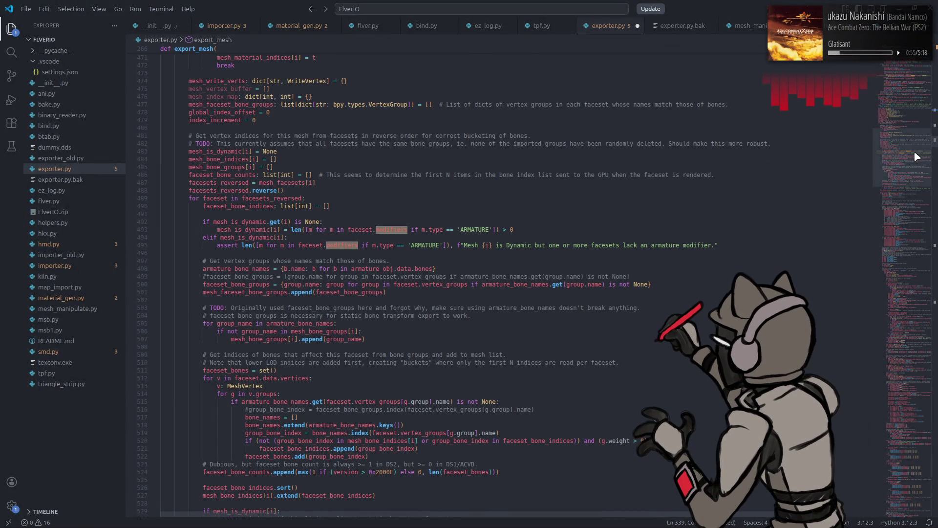
left_click(913, 250)
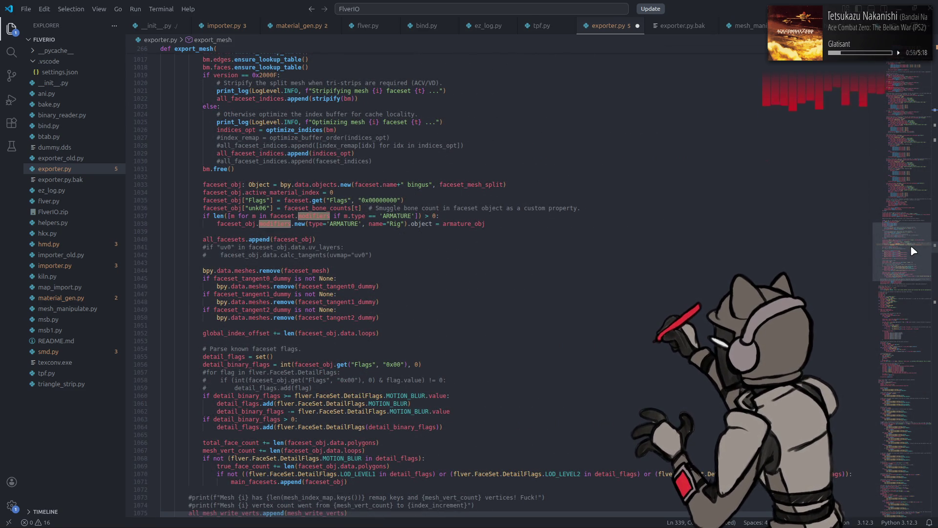
left_click_drag(913, 250, 911, 300)
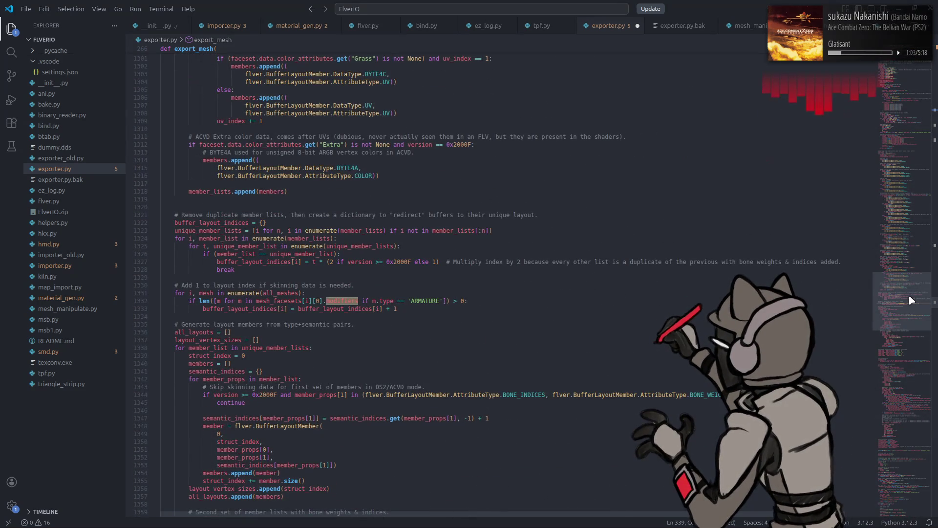
scroll(628, 203, "up", 1)
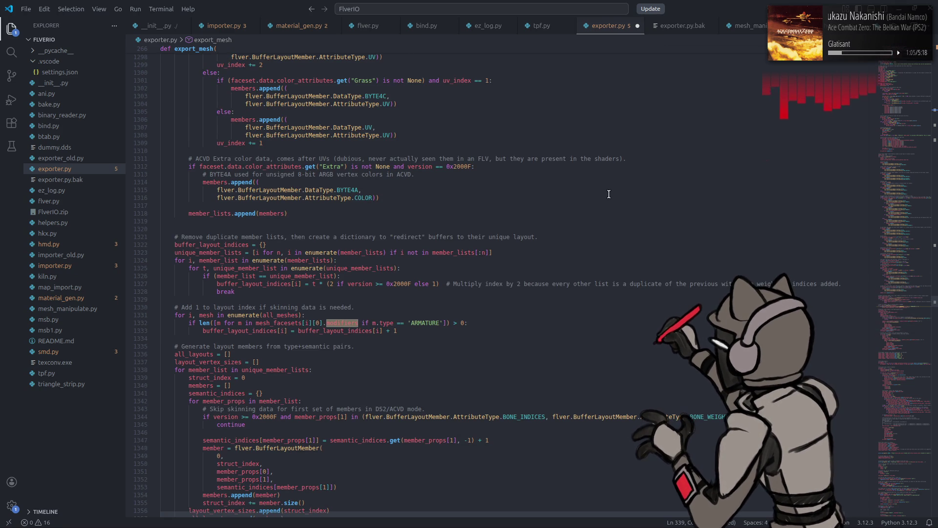
left_click_drag(609, 194, 609, 194)
key("ctrl+z")
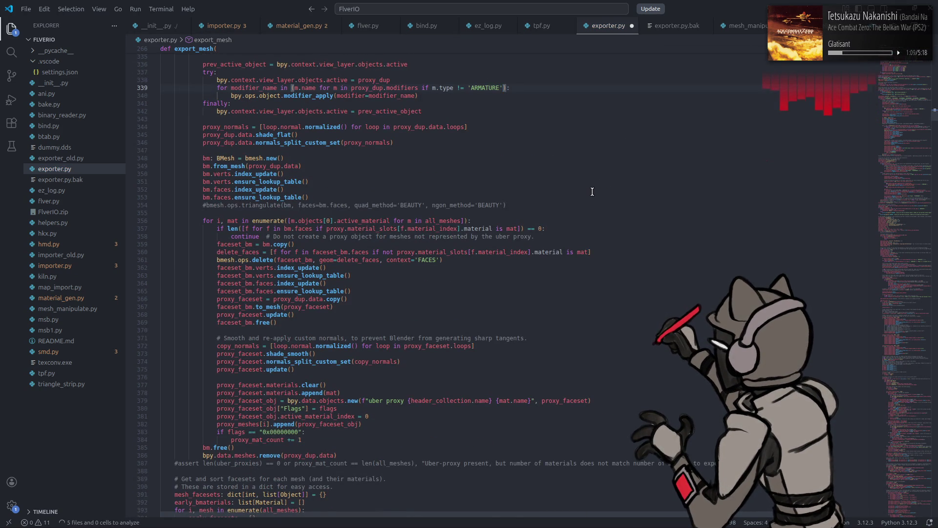
scroll(568, 198, "up", 3)
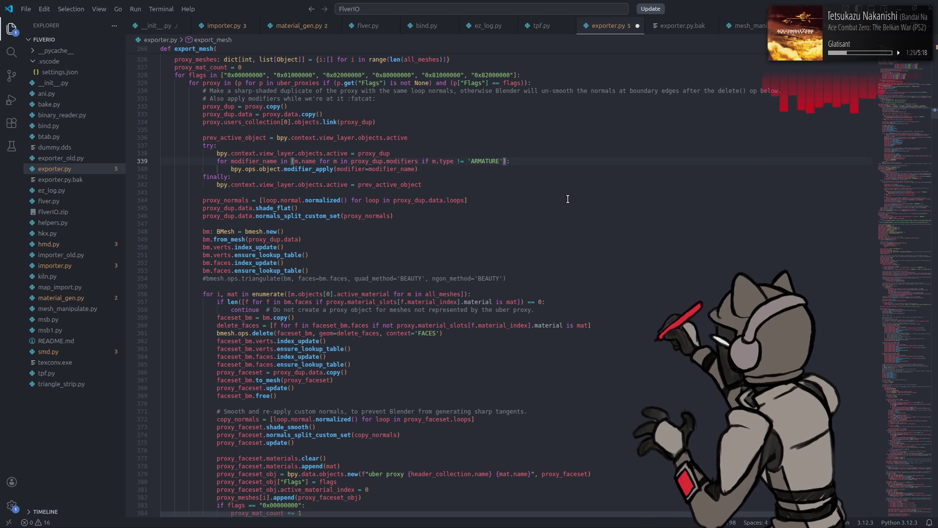
scroll(568, 199, "up", 2)
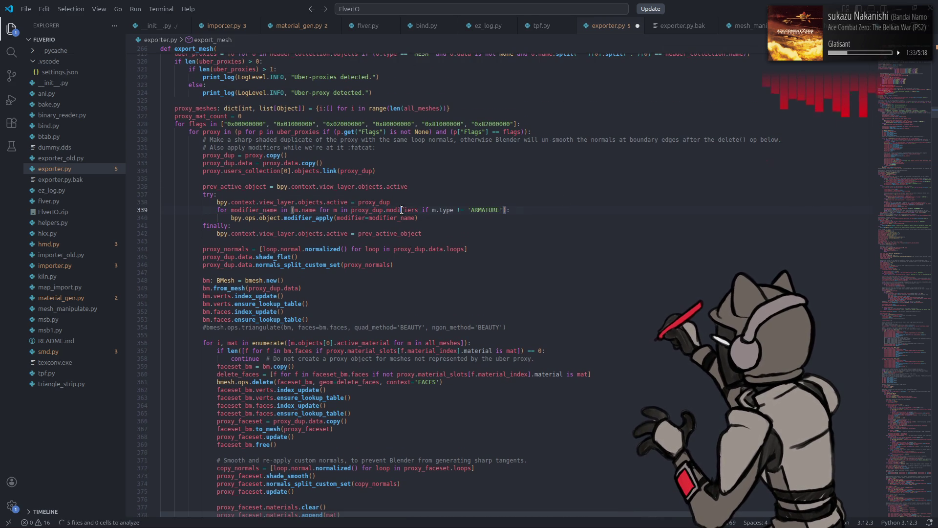
scroll(440, 195, "down", 10)
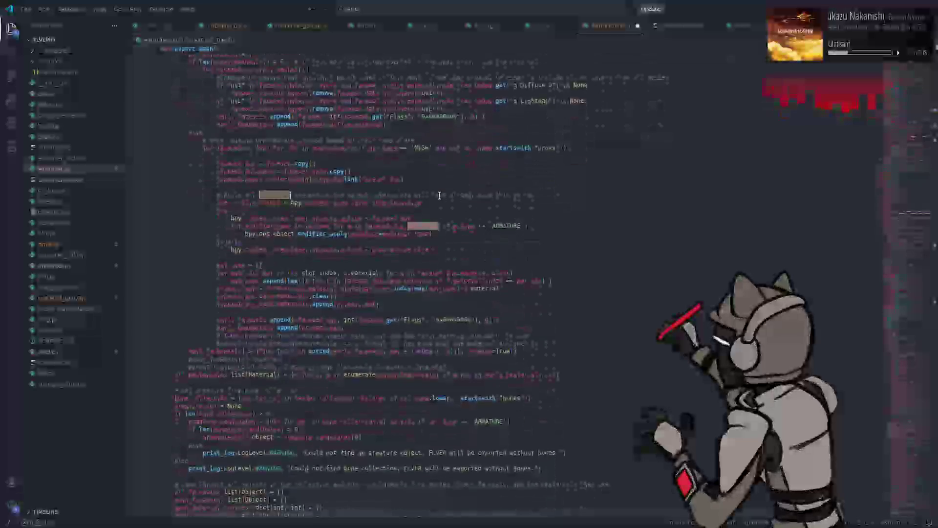
scroll(439, 195, "down", 2)
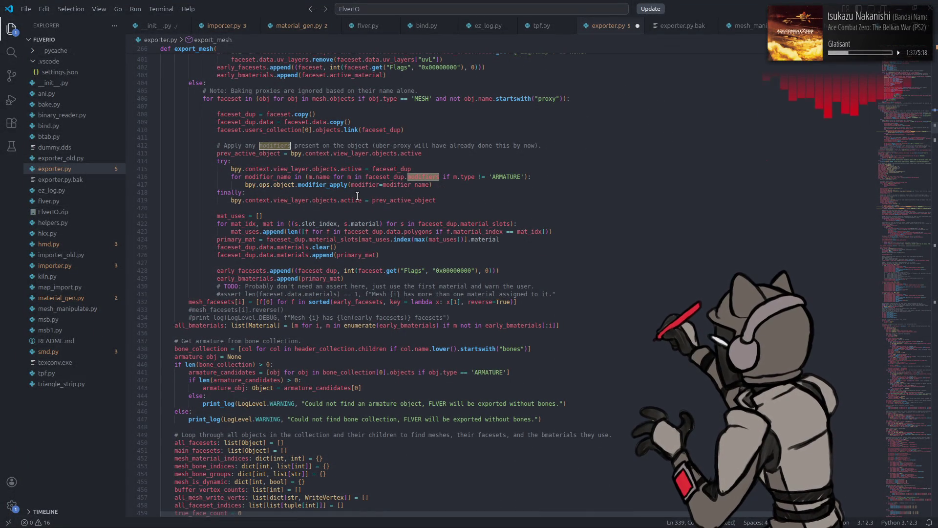
left_click(239, 270)
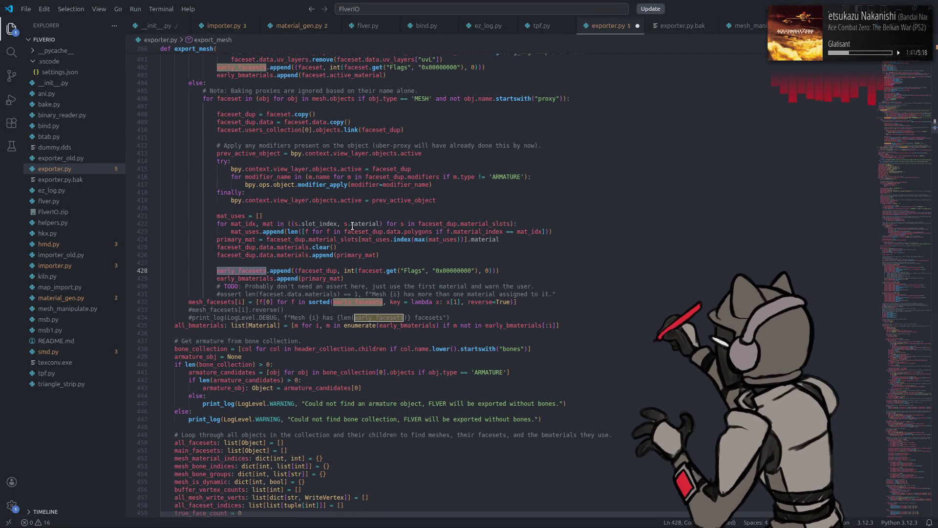
scroll(336, 237, "up", 4)
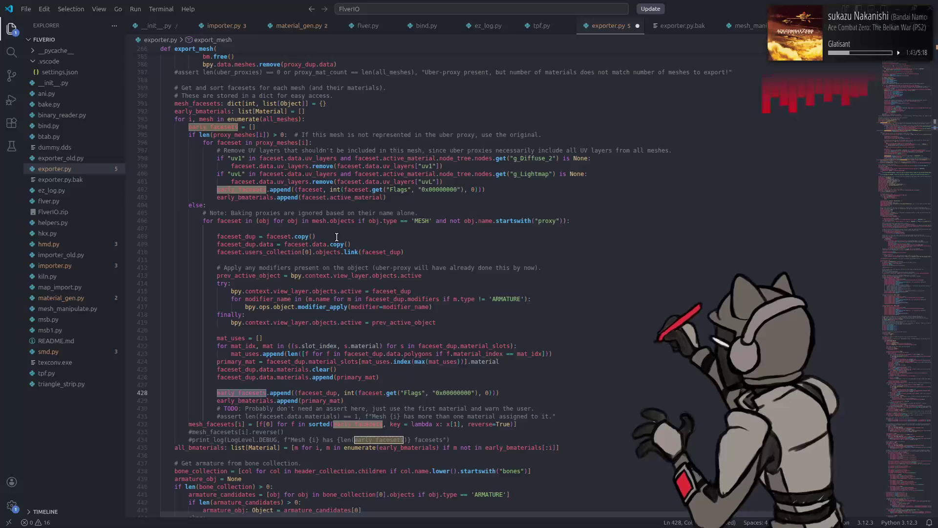
scroll(313, 270, "down", 2)
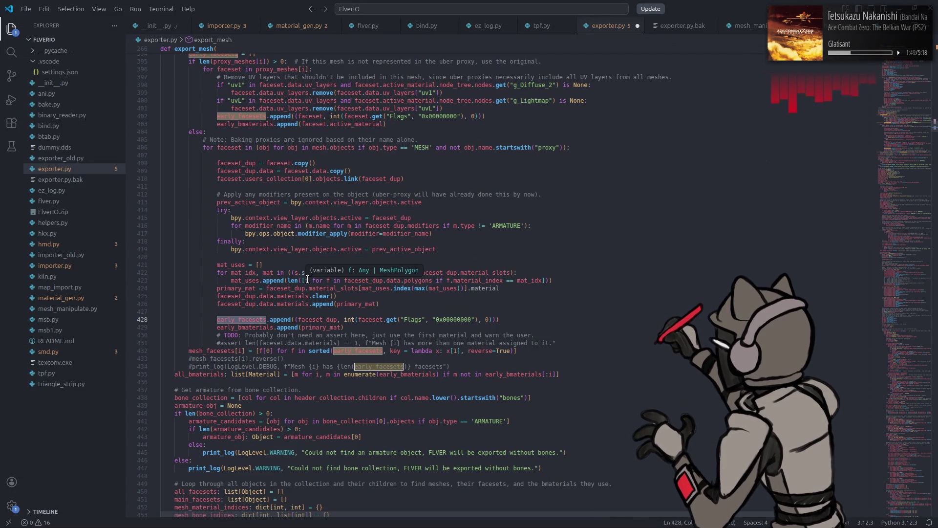
left_click(226, 349)
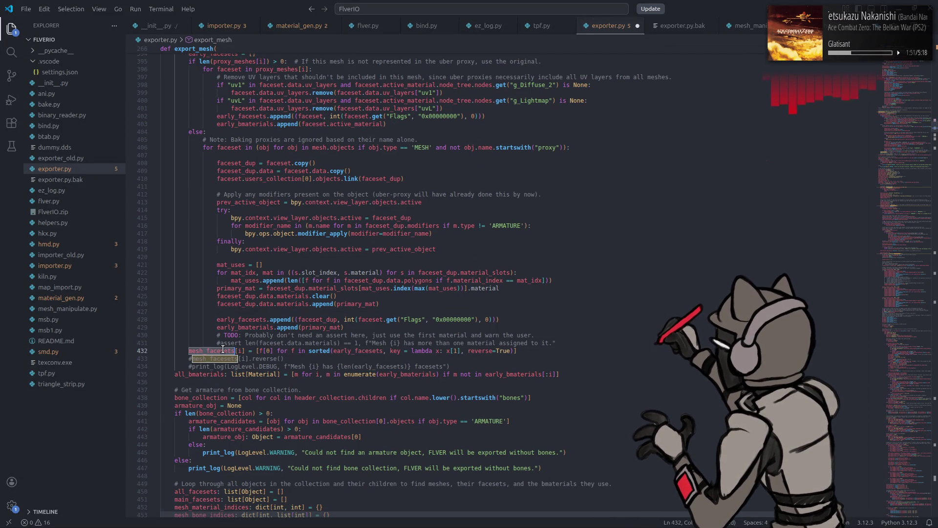
left_click_drag(881, 122, 904, 133)
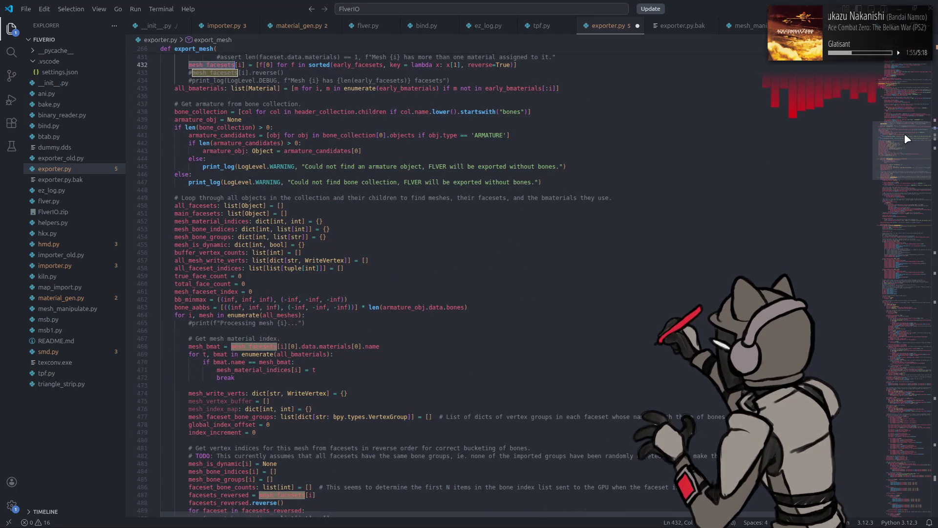
scroll(905, 139, "down", 10)
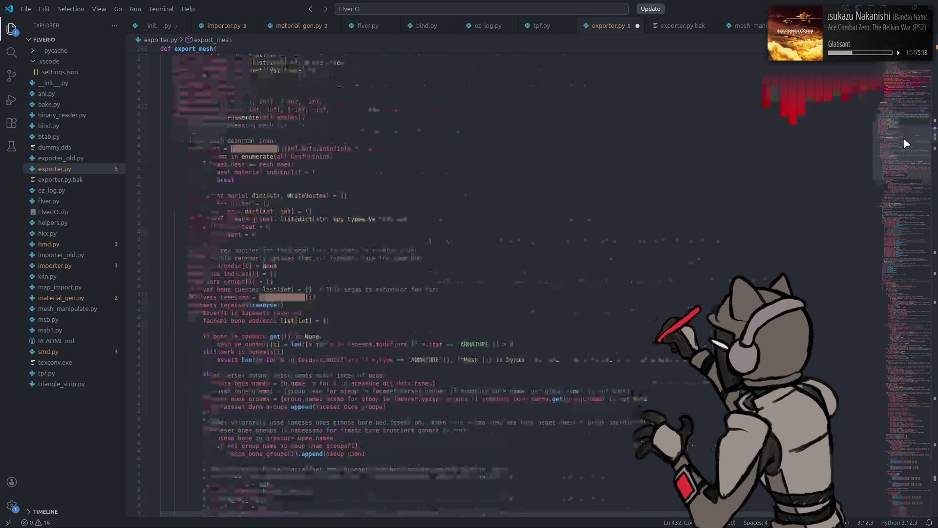
- Scroll to the end of exporter.py and highlight every use of all_facesets
scroll(904, 139, "down", 10)
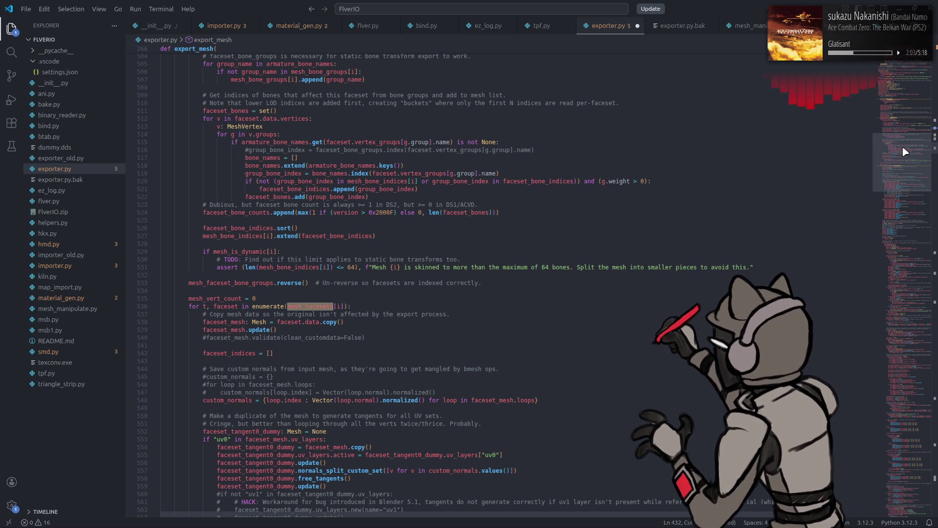
left_click_drag(904, 152, 905, 248)
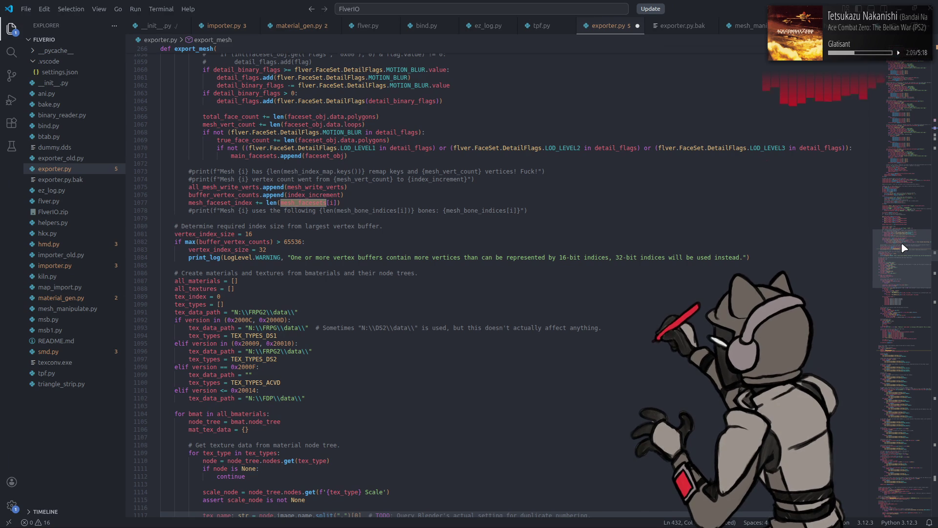
left_click_drag(904, 248, 901, 265)
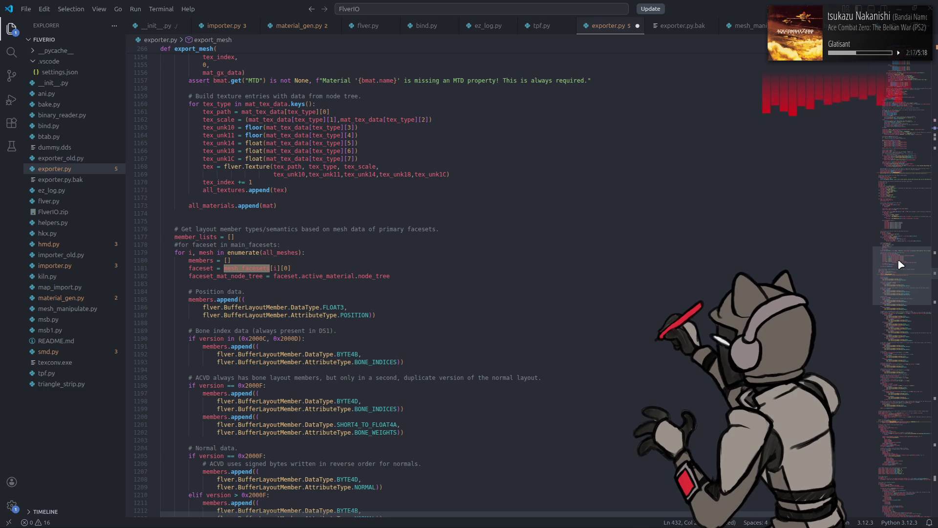
left_click_drag(900, 264, 912, 446)
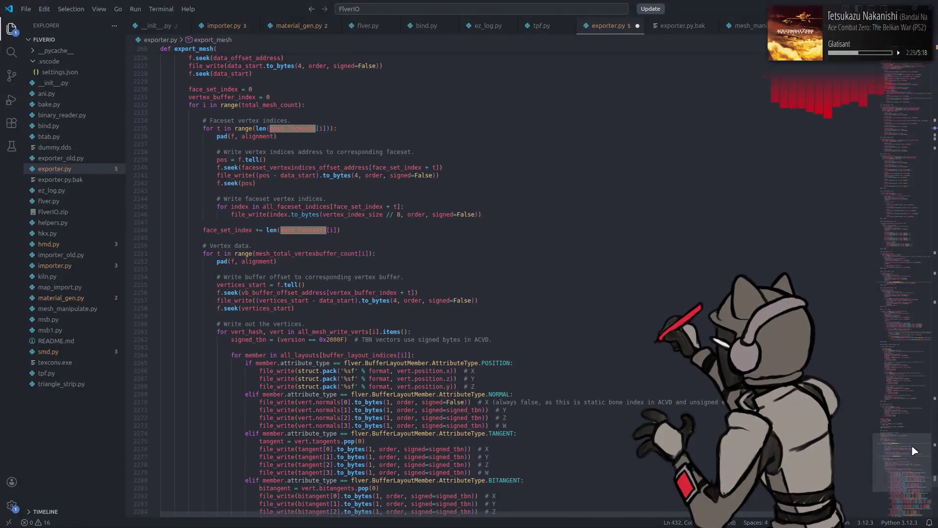
left_click_drag(911, 447, 907, 465)
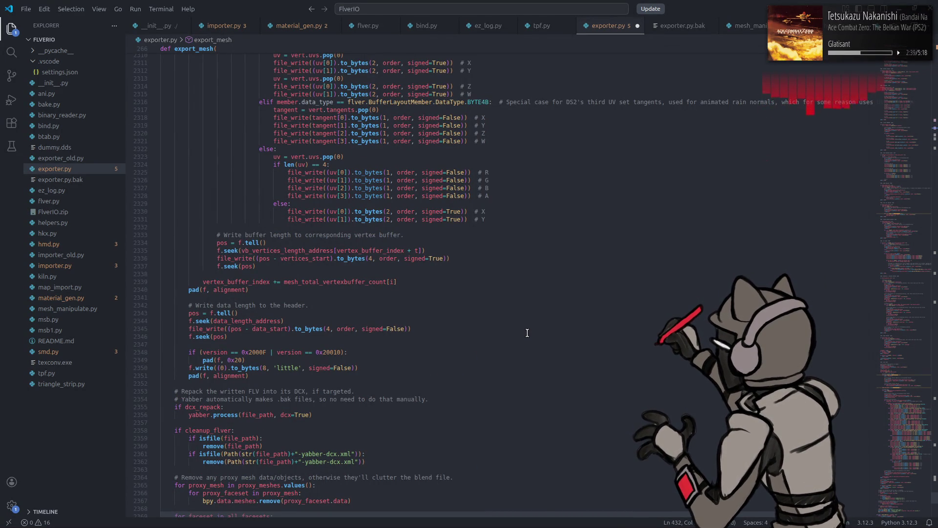
scroll(464, 332, "down", 5)
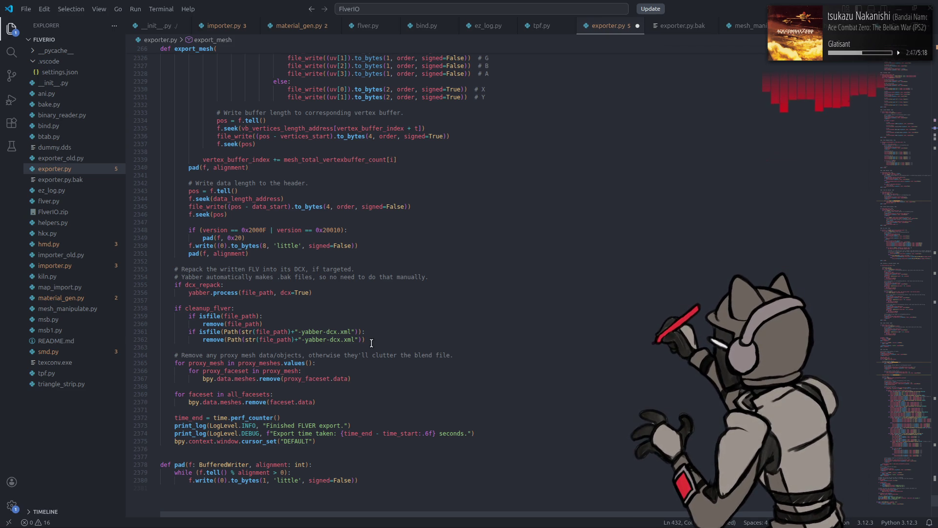
double_click(251, 392)
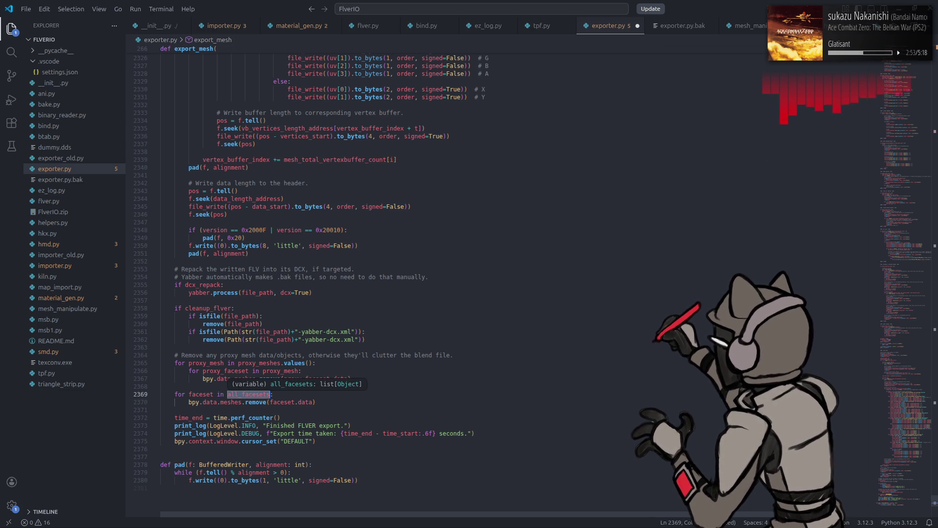
left_click(879, 122)
left_click_drag(878, 121, 870, 251)
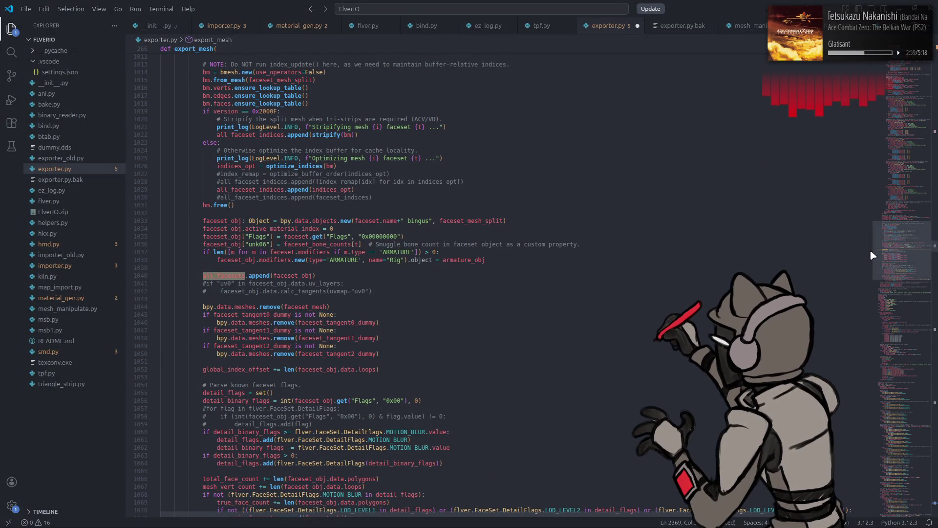
left_click(294, 276)
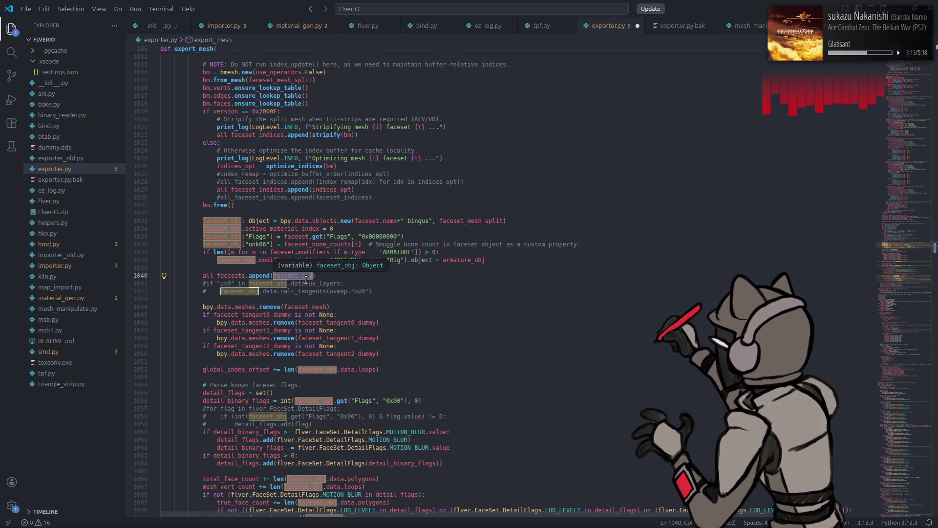
left_click(910, 467)
left_click(910, 485)
scroll(383, 269, "up", 8)
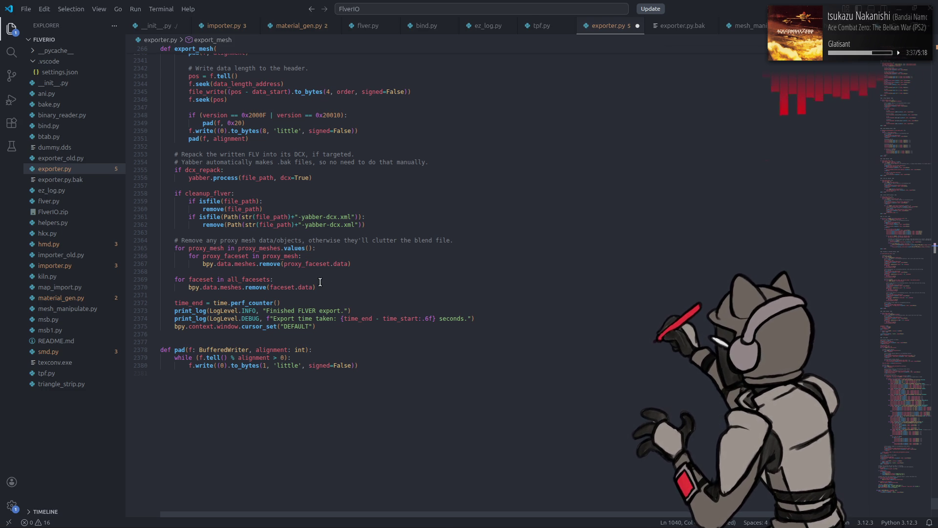
- Highlight the remove and faceset_mesh occurrences, then move up to the mesh_facesets loop near line 536
double_click(259, 288)
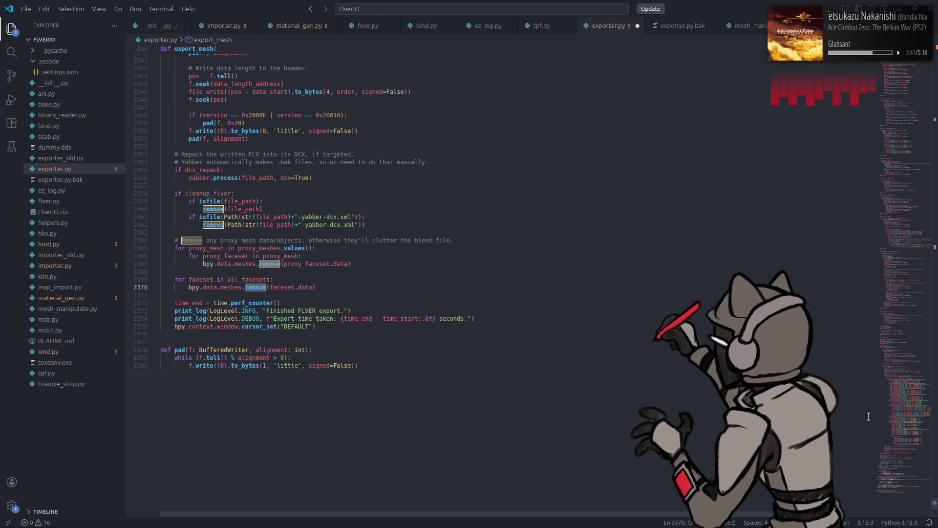
left_click_drag(897, 479, 882, 253)
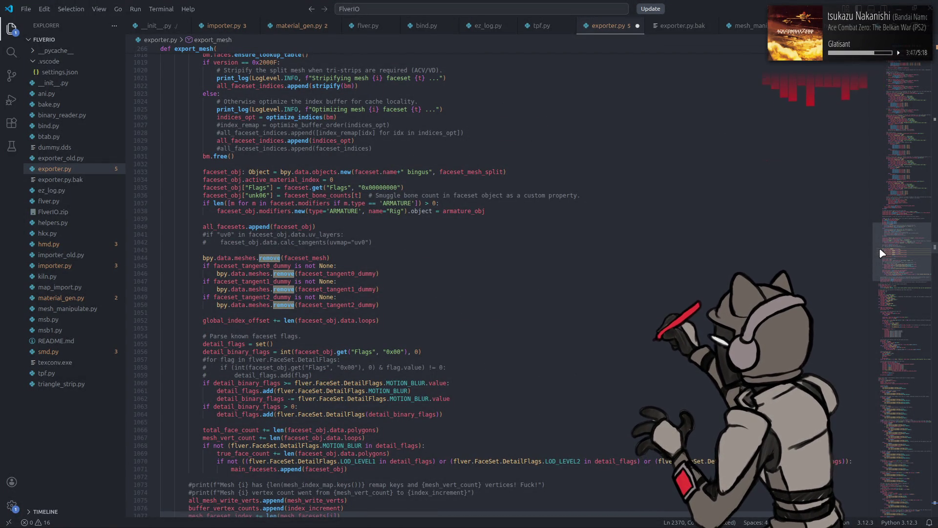
double_click(293, 257)
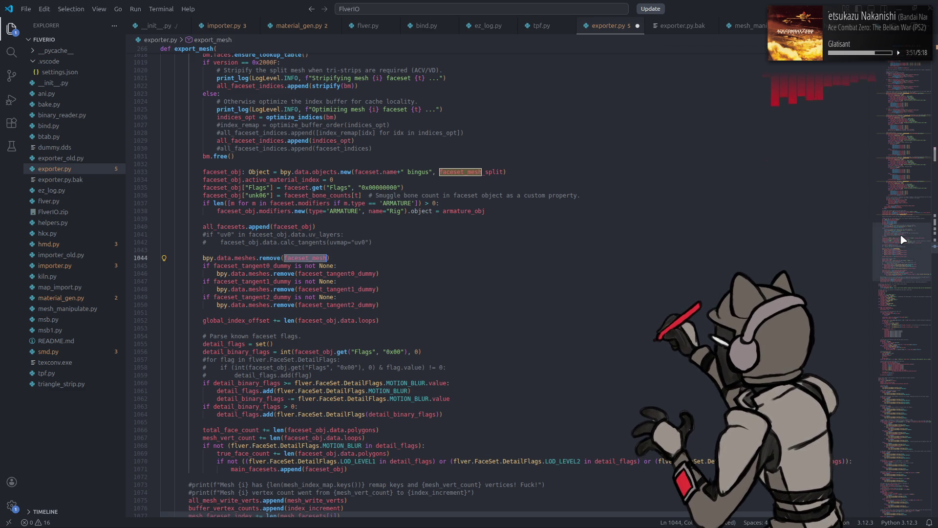
left_click_drag(903, 239, 900, 150)
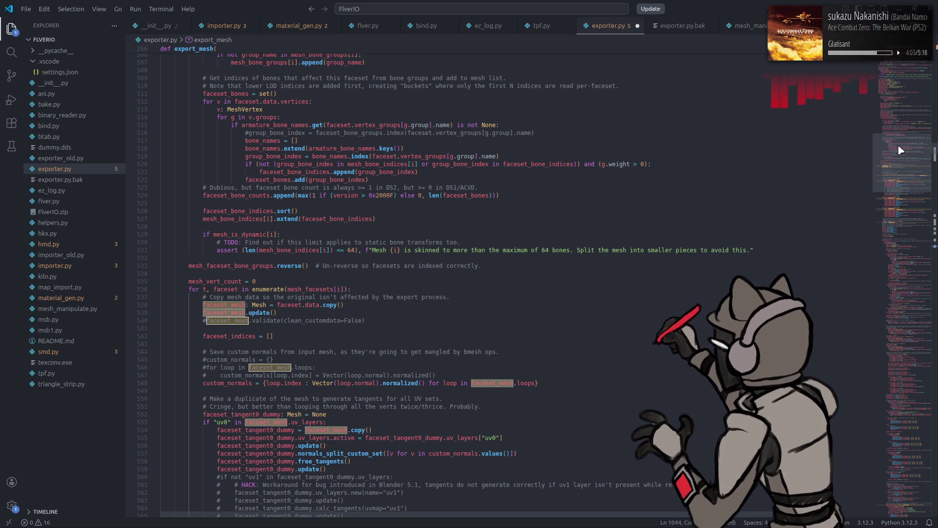
- Check the mesh_facesets loop variable, then return to the all_facesets cleanup loop at the file end
left_click(238, 304)
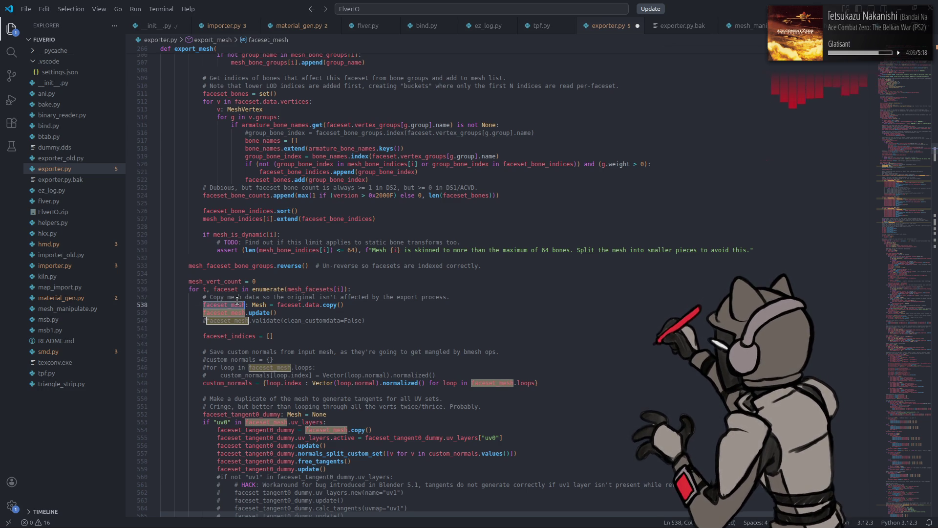
mouse_move(291, 306)
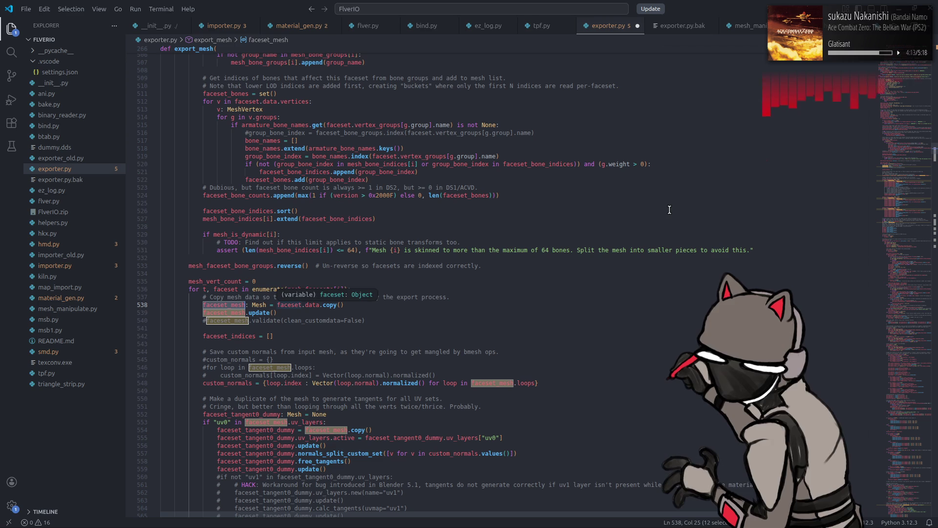
scroll(916, 210, "down", 15)
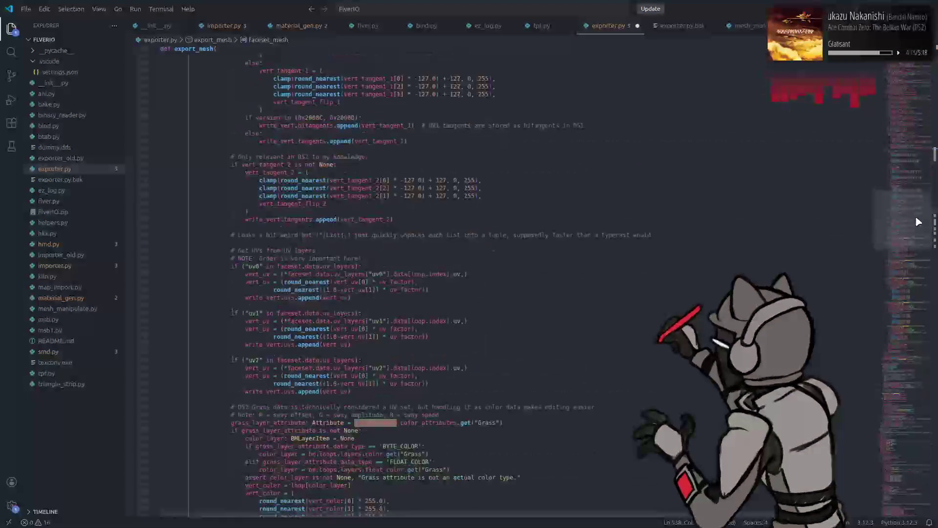
scroll(916, 217, "down", 4)
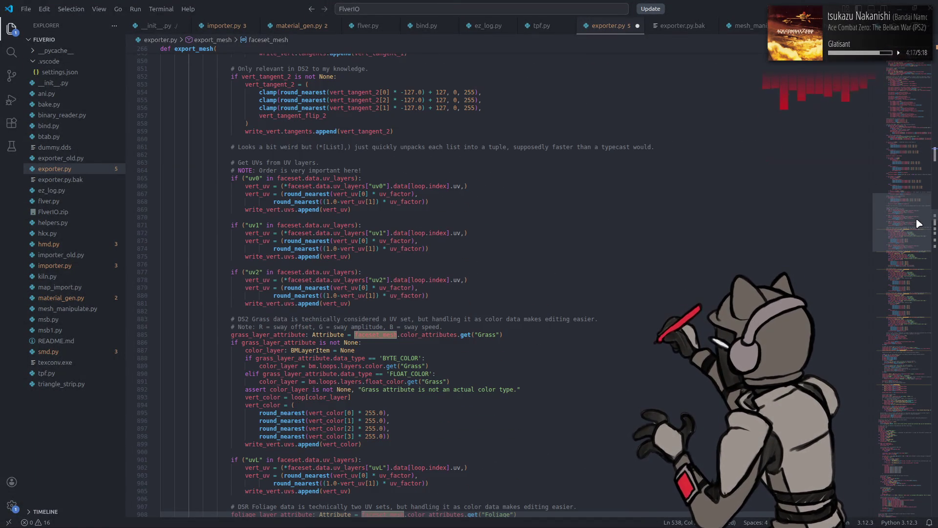
scroll(915, 240, "down", 10)
left_click_drag(911, 256, 892, 480)
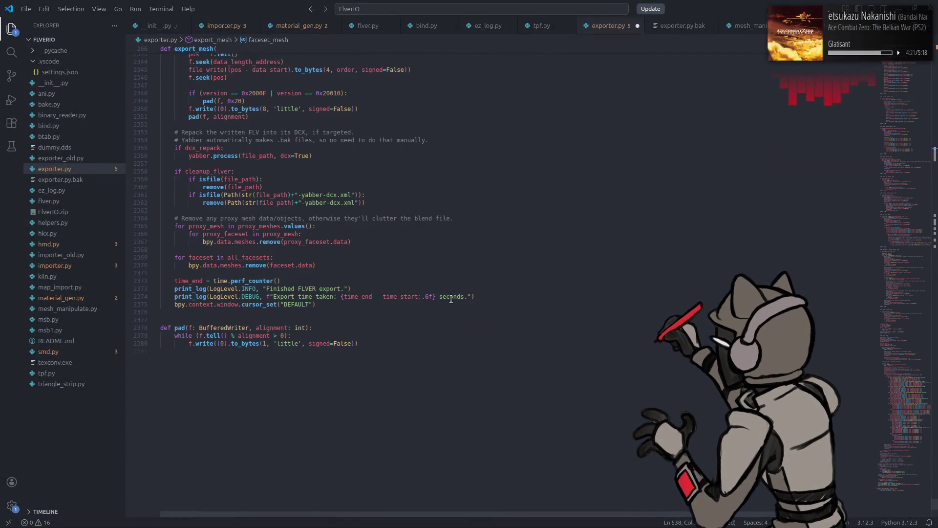
scroll(450, 298, "up", 3)
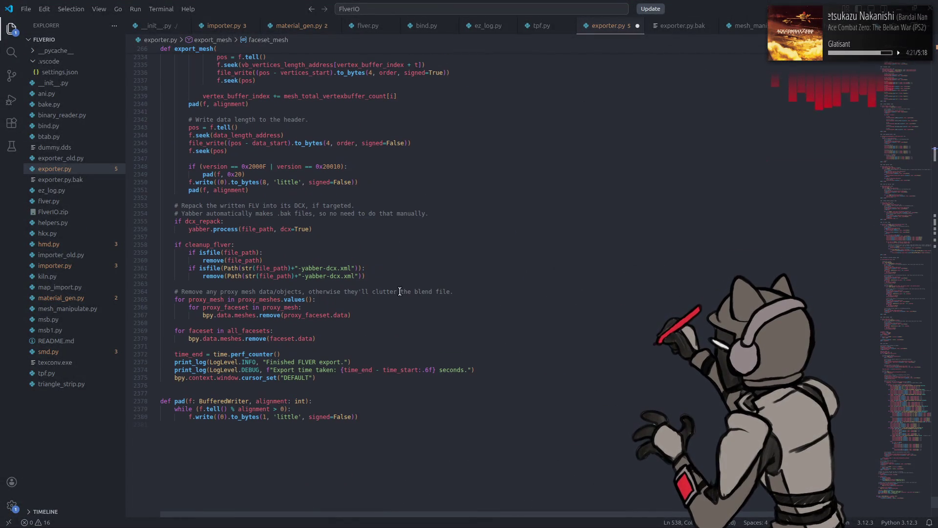
- Duplicate the two-line all_facesets cleanup loop directly below itself
left_click(314, 338)
key("shift+Up")
key("shift+Home")
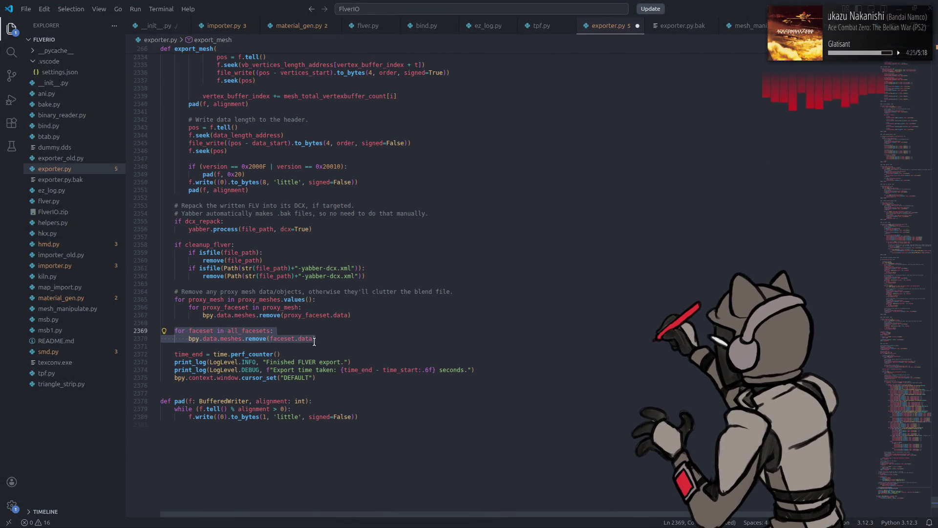
key("ctrl+c")
left_click(335, 338)
key("Return")
key("Return")
key("ctrl+v")
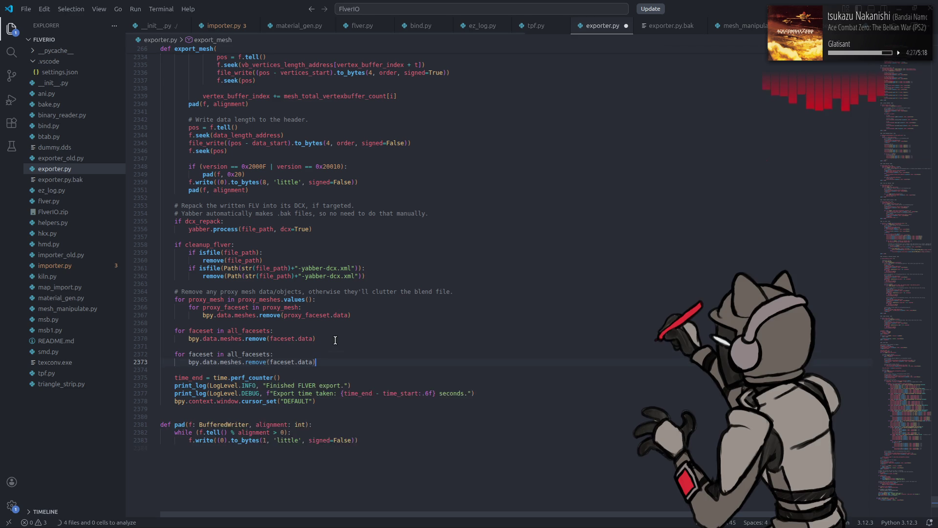
- Change the copied loop's iterable from all_facesets to mesh_facesets.values(
double_click(253, 354)
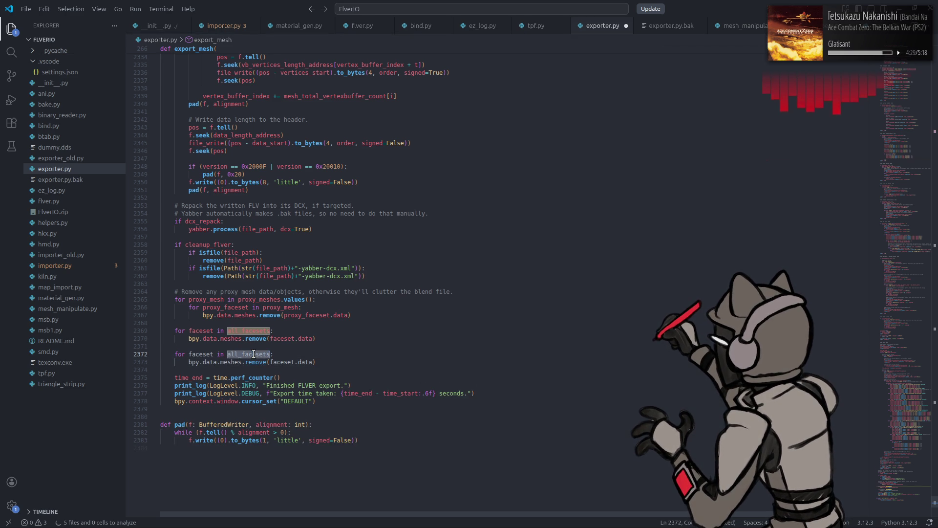
type("mesh_f")
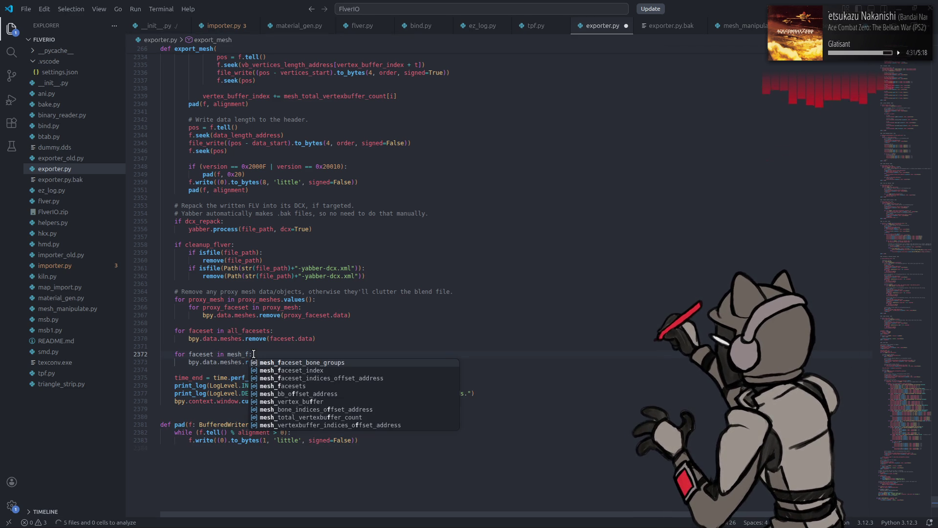
key("Down")
key("Down")
key("Down")
key("Return")
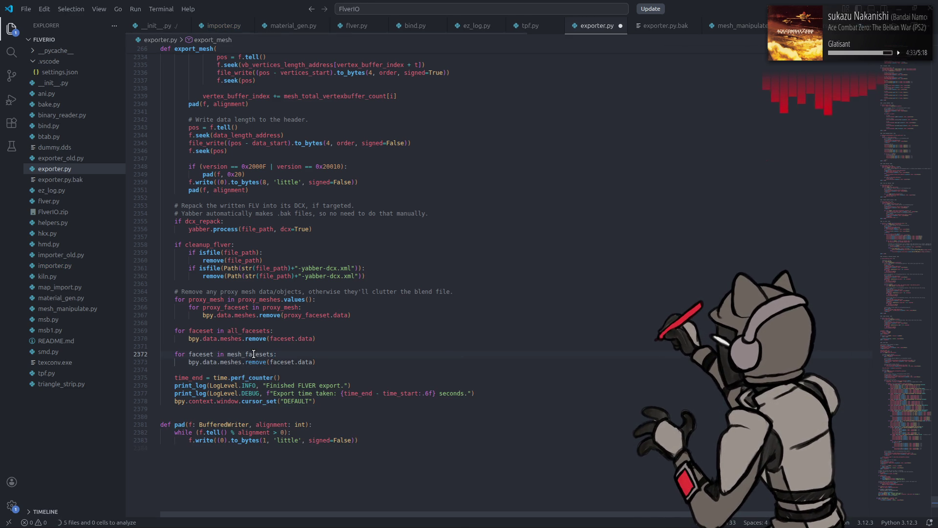
mouse_move(244, 356)
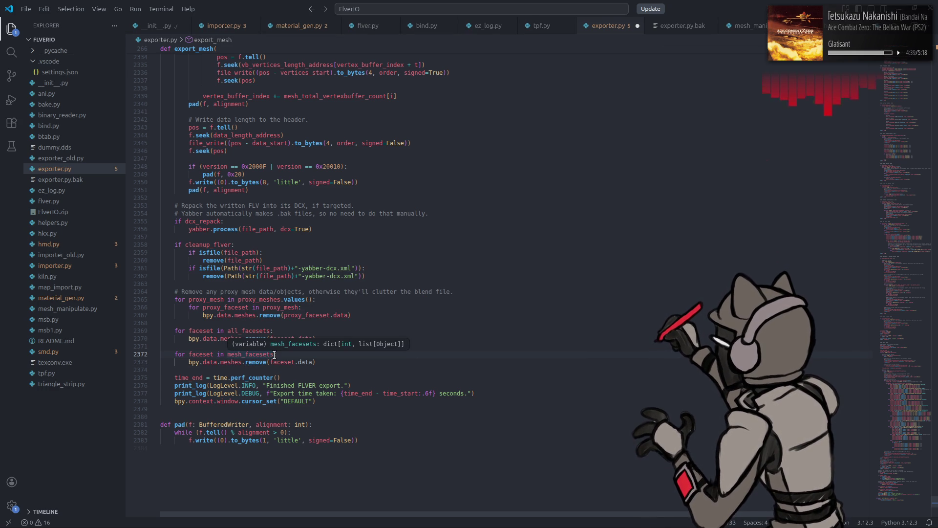
type(".v")
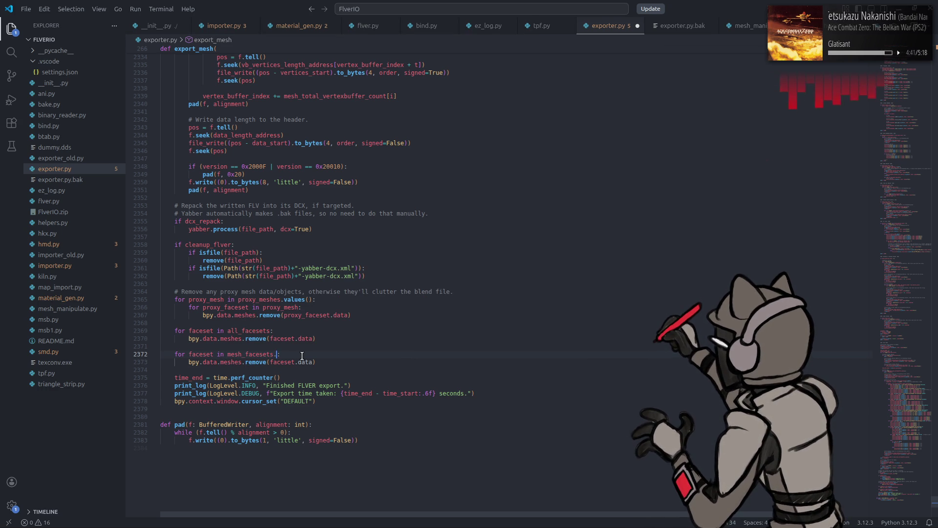
key("Tab")
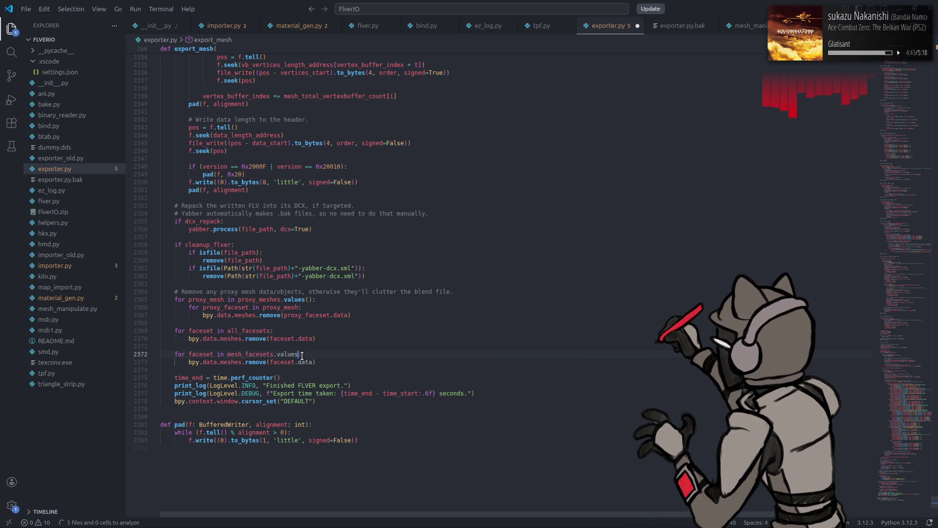
type("(")
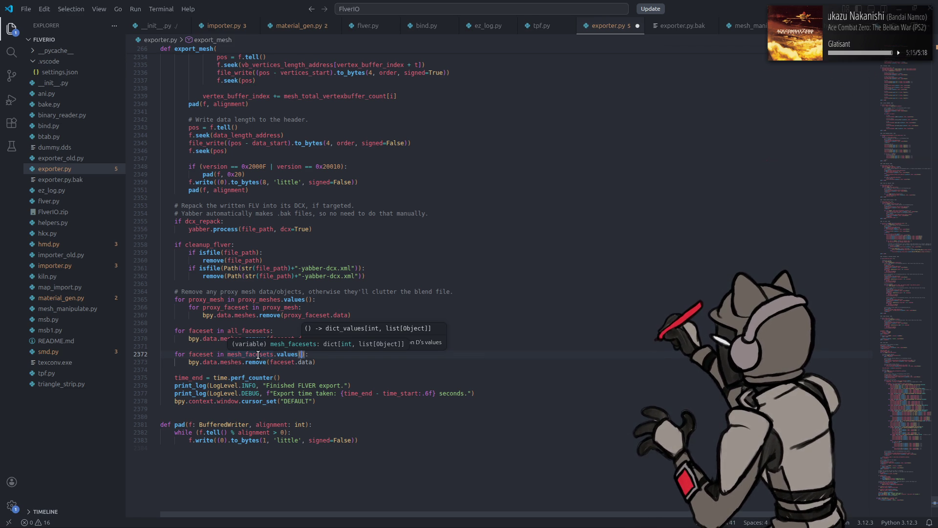
- Add a copy of the loop header above it, with the loop variable renamed to mesh
mouse_move(177, 352)
left_mouse_down()
mouse_move(313, 353)
mouse_move(272, 353)
left_mouse_up()
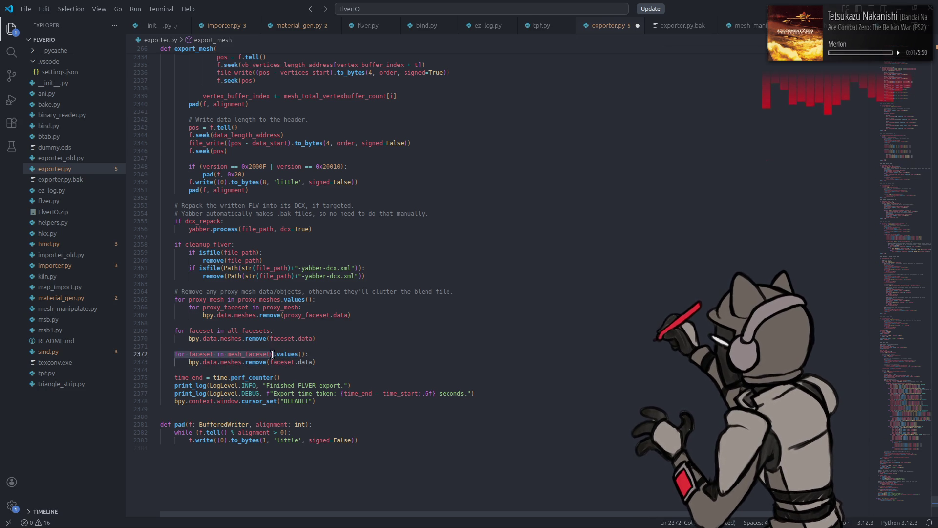
left_click(241, 347)
key("Return")
key("ctrl+v")
double_click(204, 353)
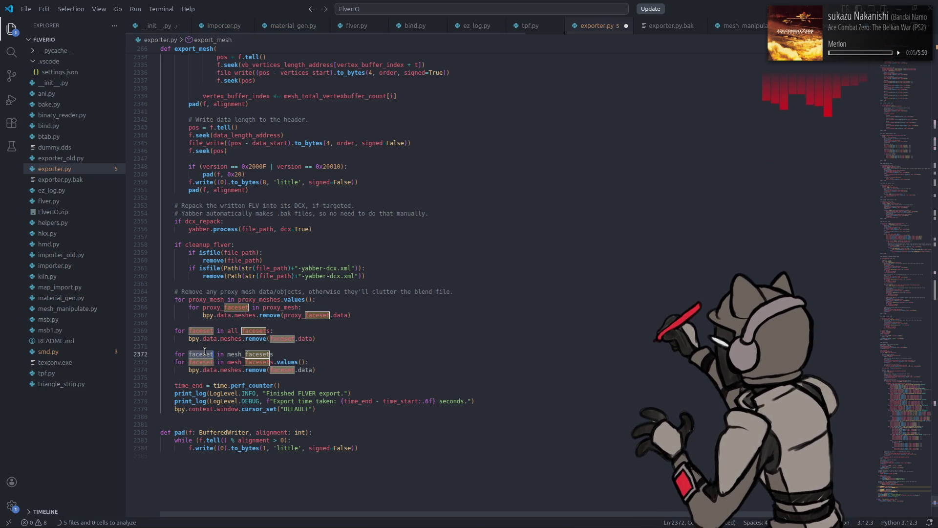
type("mesh")
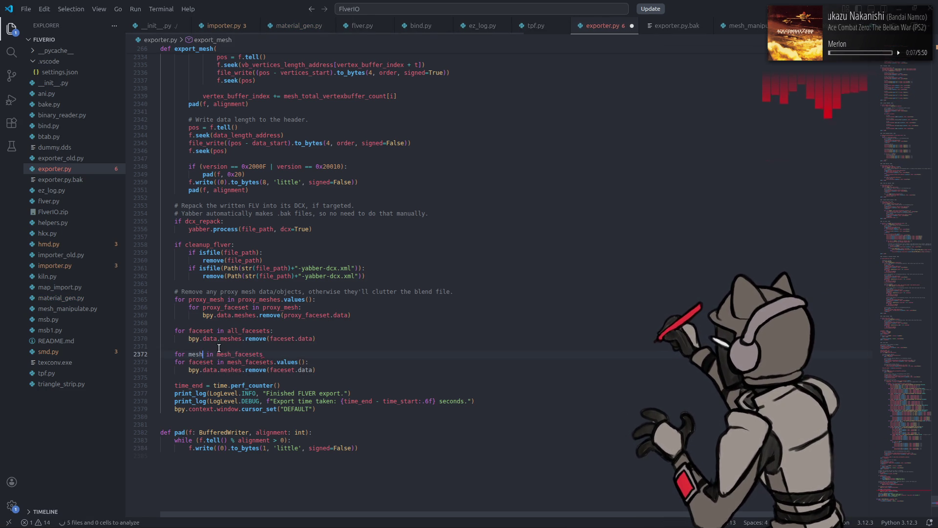
- Append .values() to mesh_facesets in the outer loop header on line 2372
left_click_drag(274, 361, 304, 361)
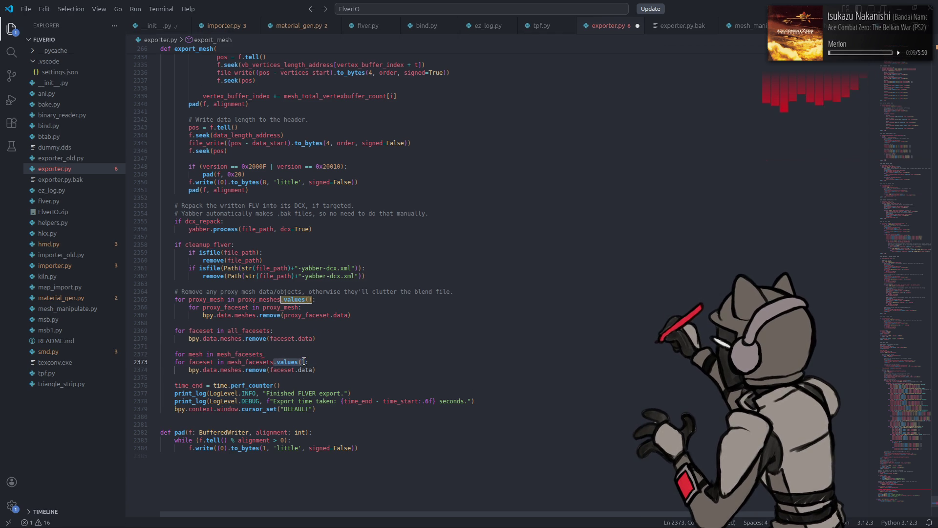
key("ctrl+c")
left_click(283, 354)
key("ctrl+v")
type(")")
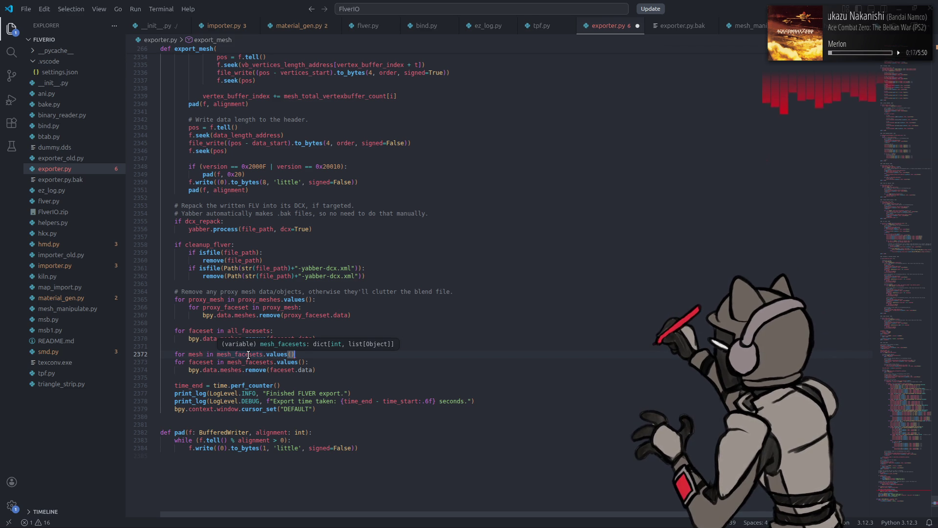
- Make the inner loop iterate over mesh and end the outer loop header with a colon
double_click(196, 355)
left_click(225, 370)
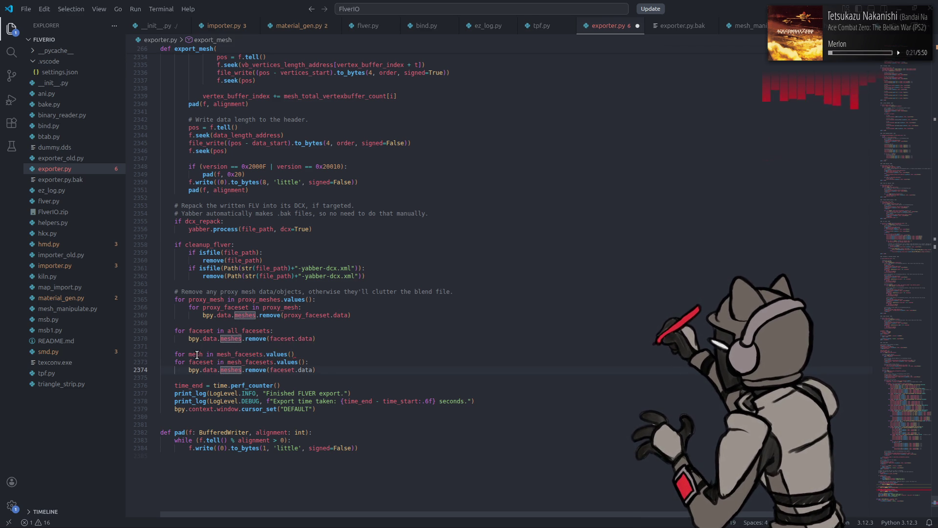
left_click(227, 361)
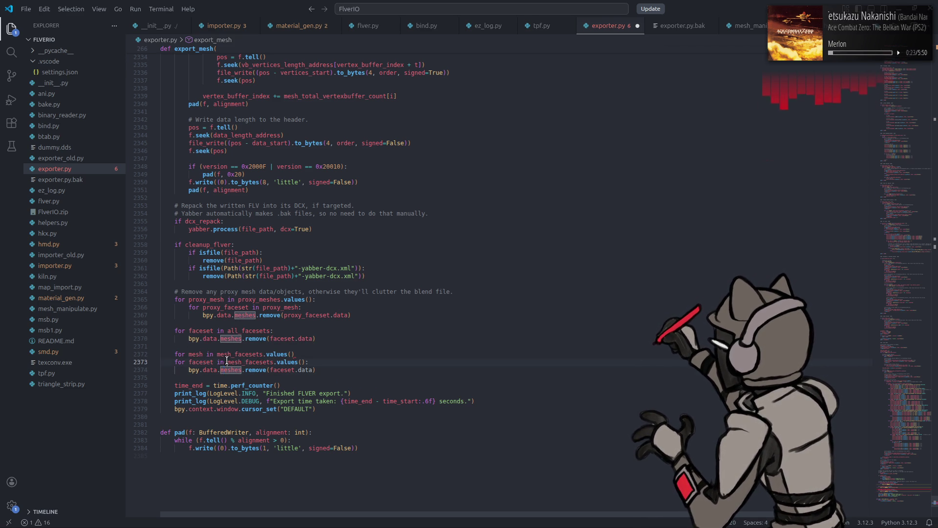
left_click_drag(217, 355, 294, 355)
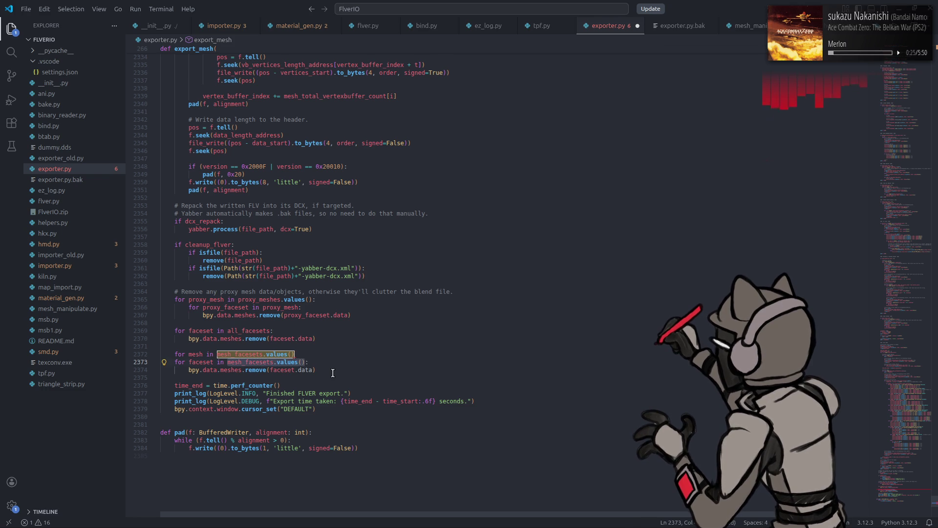
mouse_move(227, 362)
left_mouse_down()
mouse_move(305, 362)
mouse_move(161, 362)
left_mouse_up()
type("mesh")
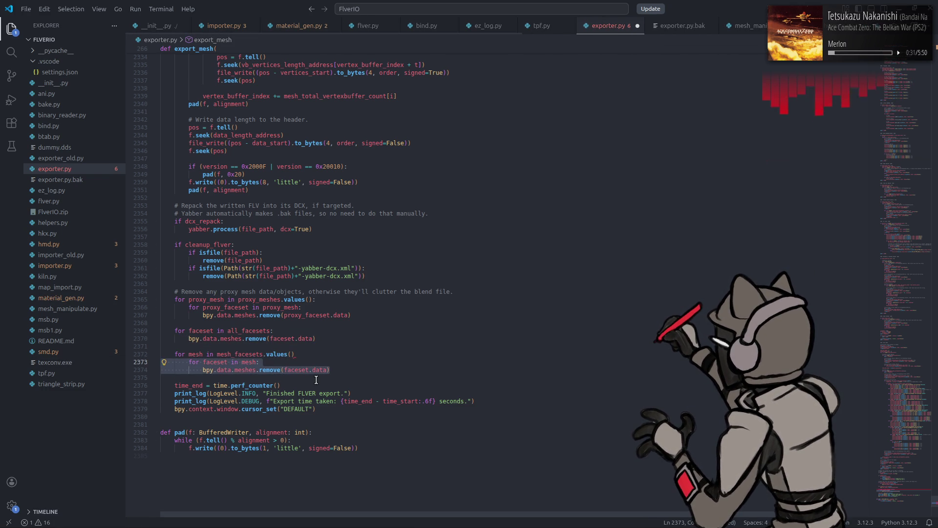
left_click(319, 355)
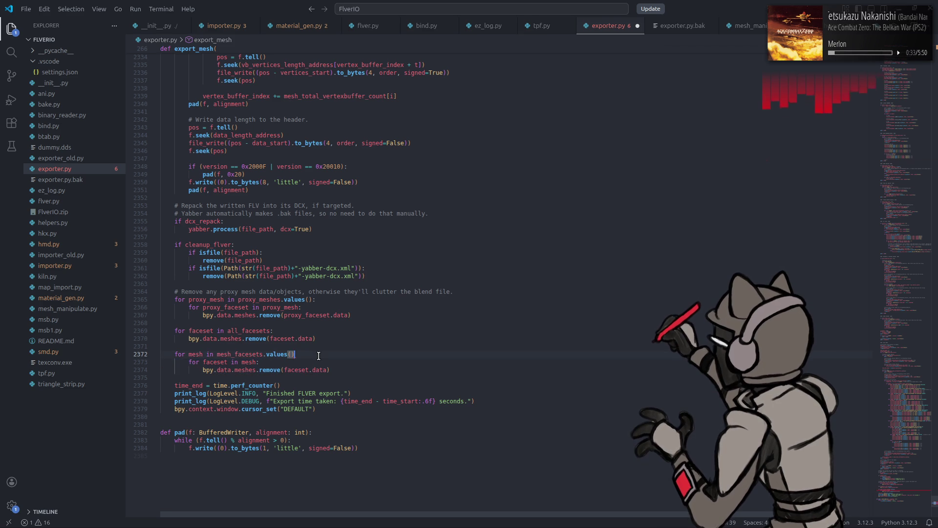
type(":")
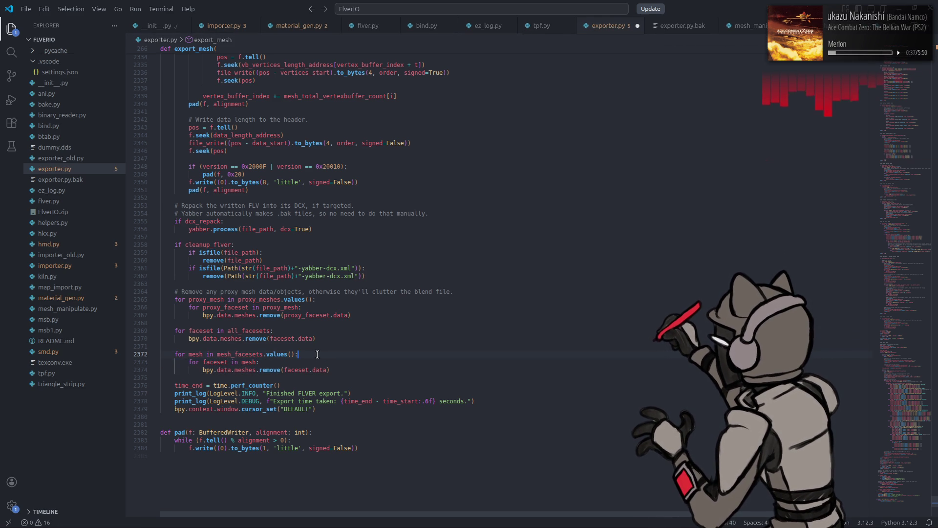
left_click(271, 370)
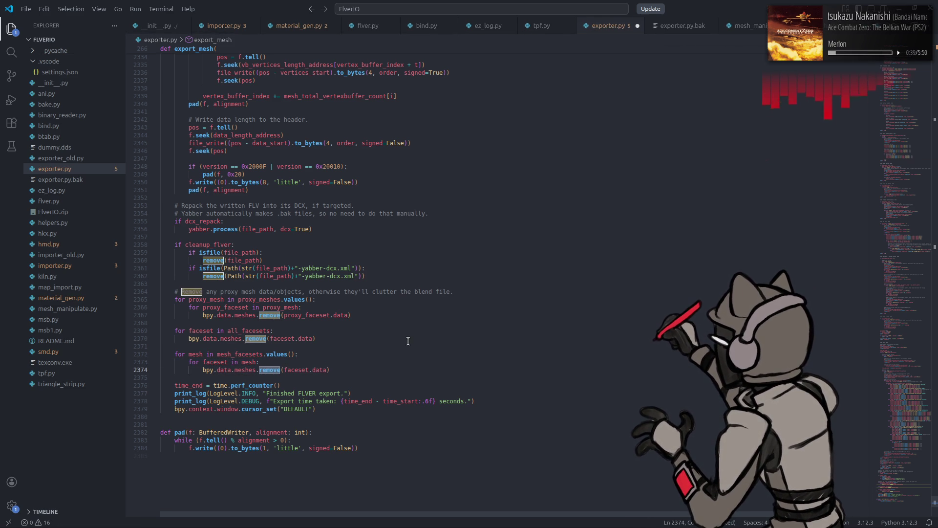
left_click_drag(903, 447, 902, 246)
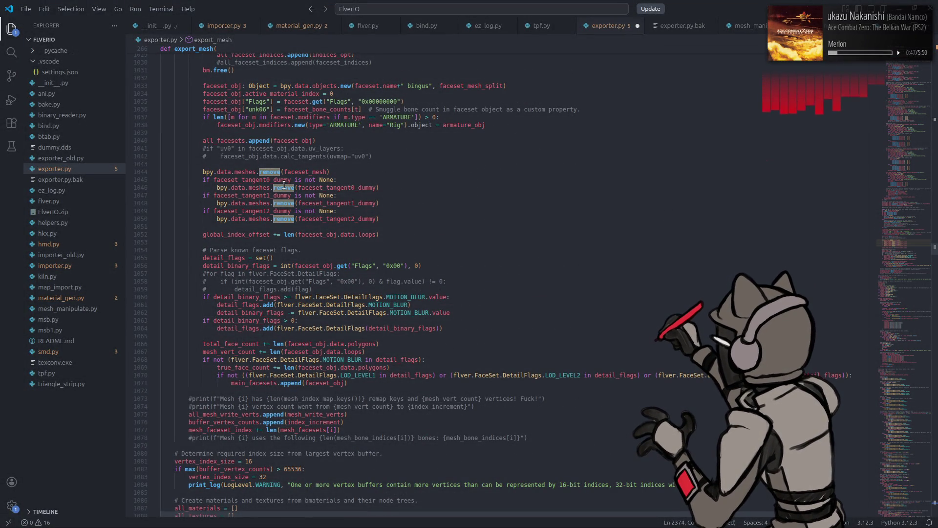
mouse_move(284, 185)
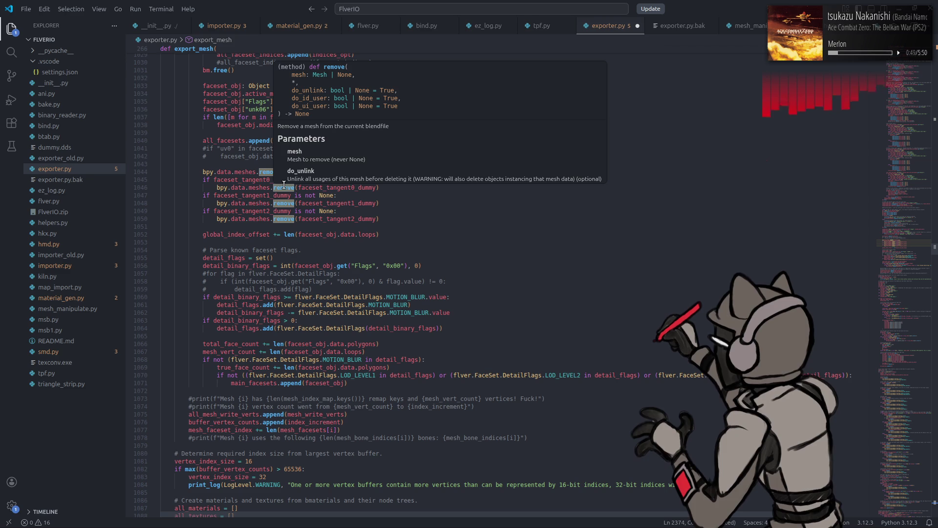
scroll(472, 110, "down", 1)
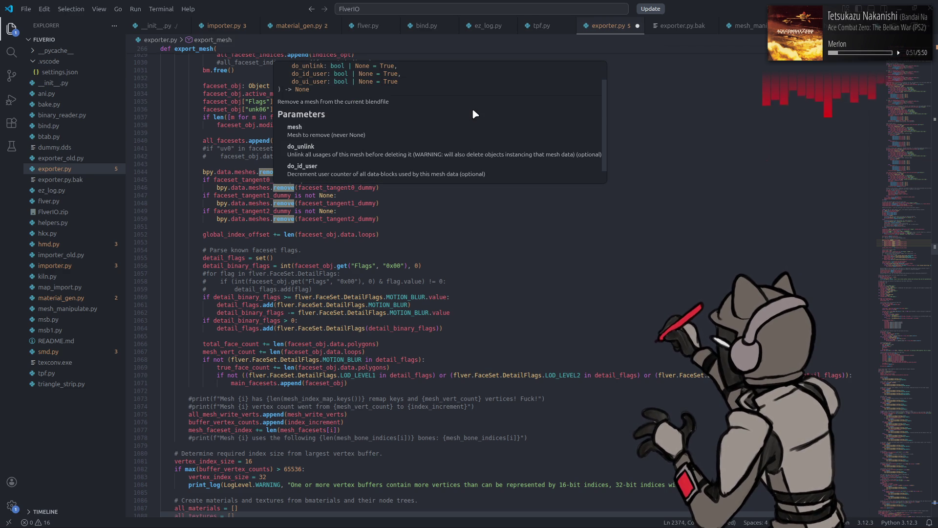
scroll(472, 113, "down", 1)
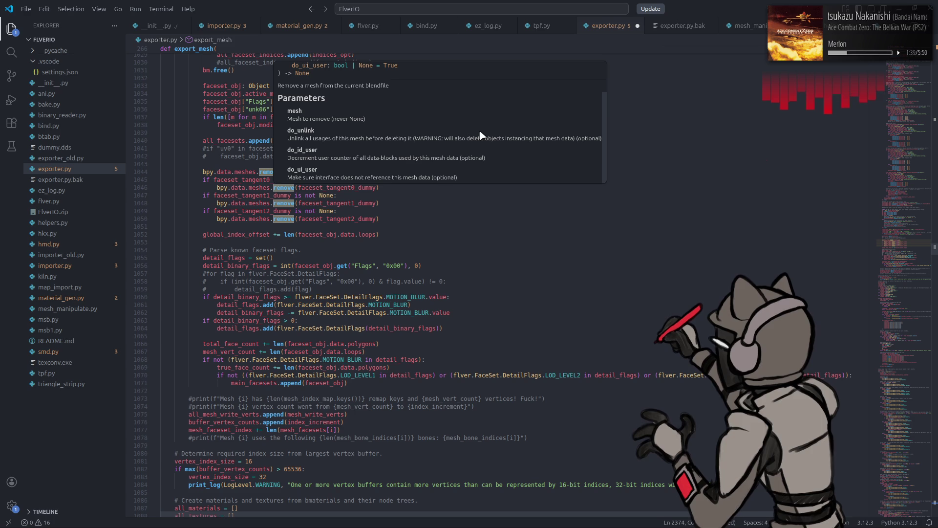
left_click(424, 205)
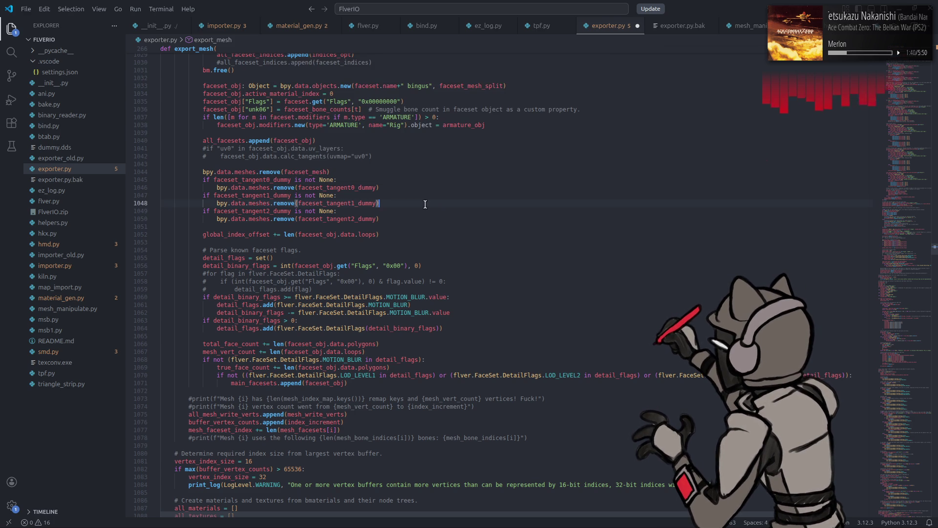
double_click(320, 172)
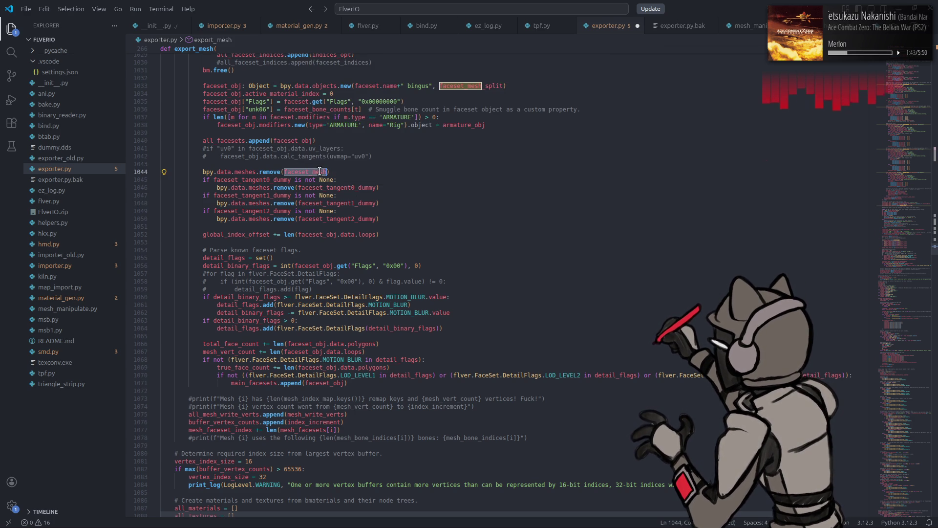
left_click(273, 172)
left_click(295, 140)
double_click(295, 140)
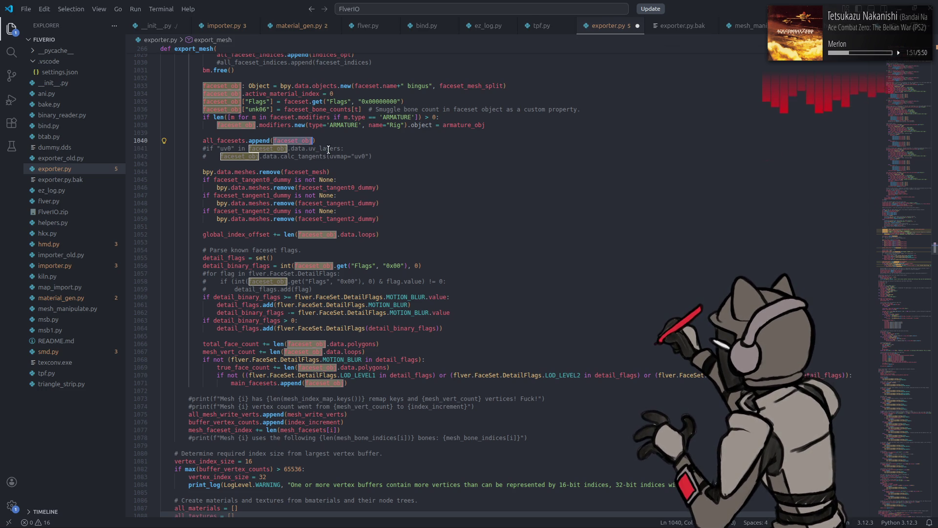
key("Home")
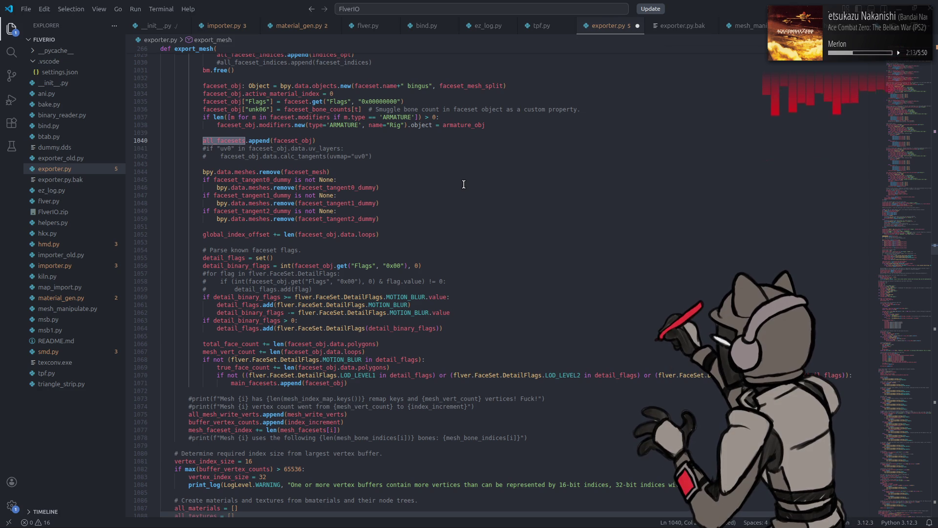
mouse_move(882, 246)
left_mouse_down()
mouse_move(911, 334)
mouse_move(910, 486)
left_mouse_up()
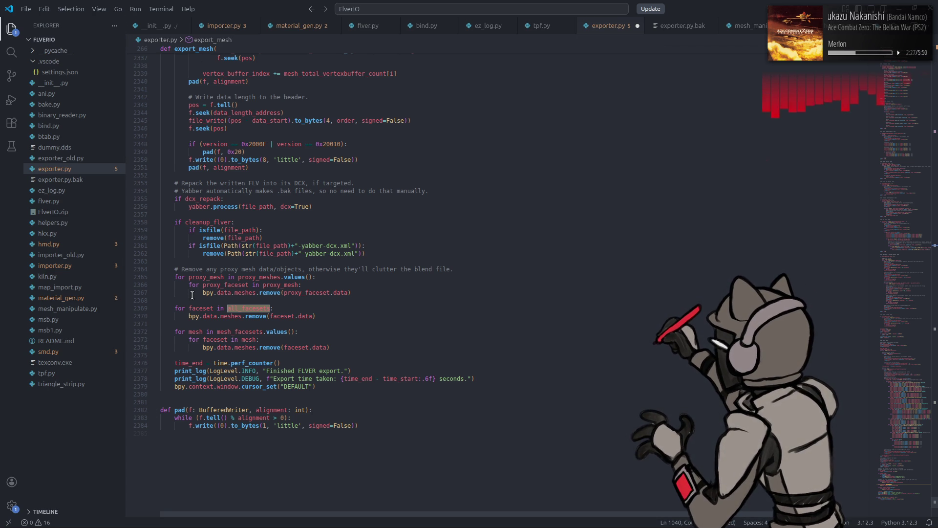
- Review the remove() documentation and cleanup loops, then save exporter.py with Ctrl+S
left_click(189, 317)
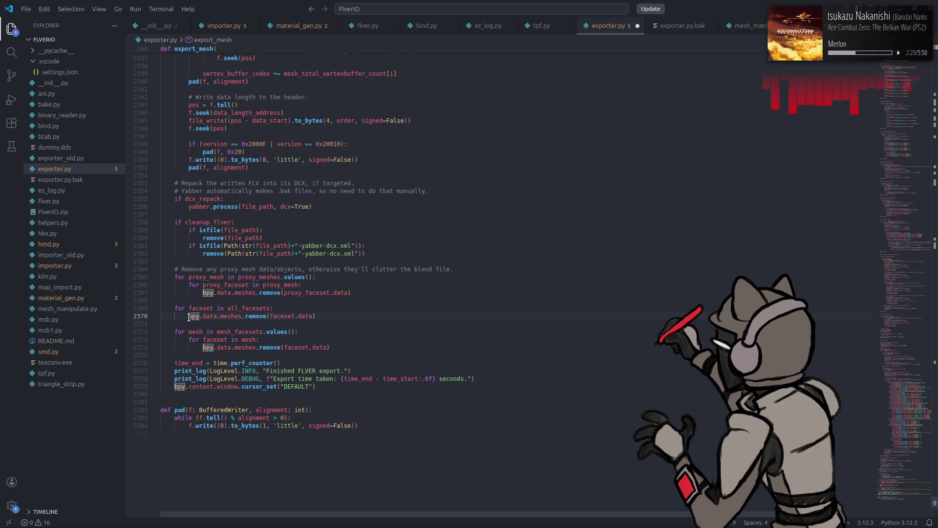
mouse_move(257, 318)
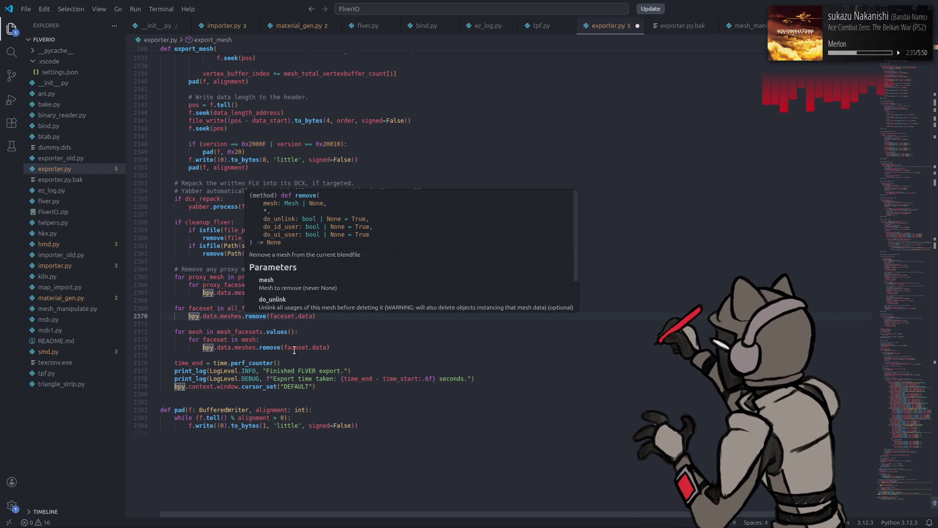
left_click(291, 309)
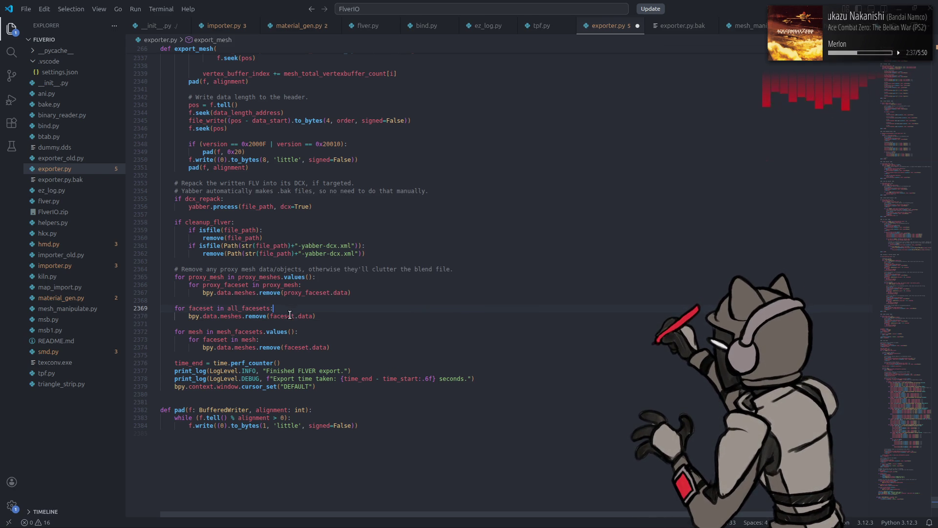
left_click(219, 341)
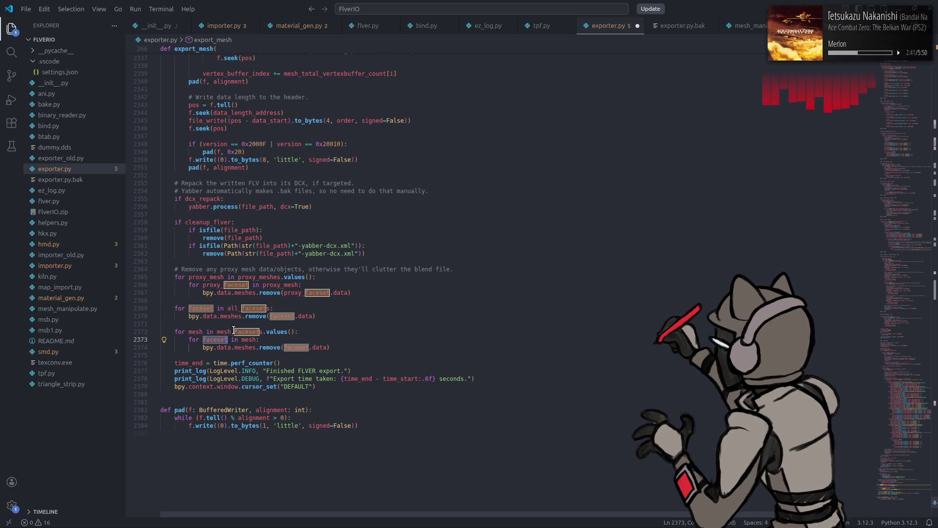
double_click(234, 331)
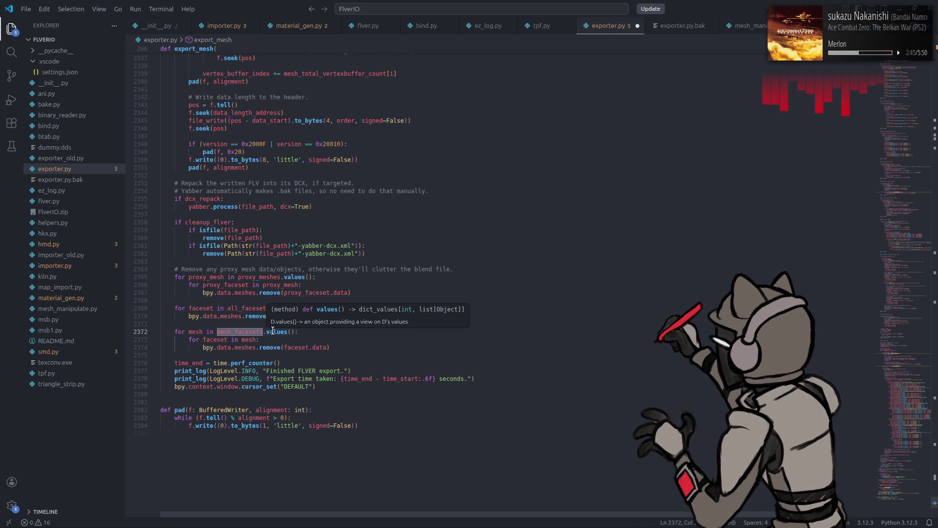
left_click(404, 355)
key("ctrl+s")
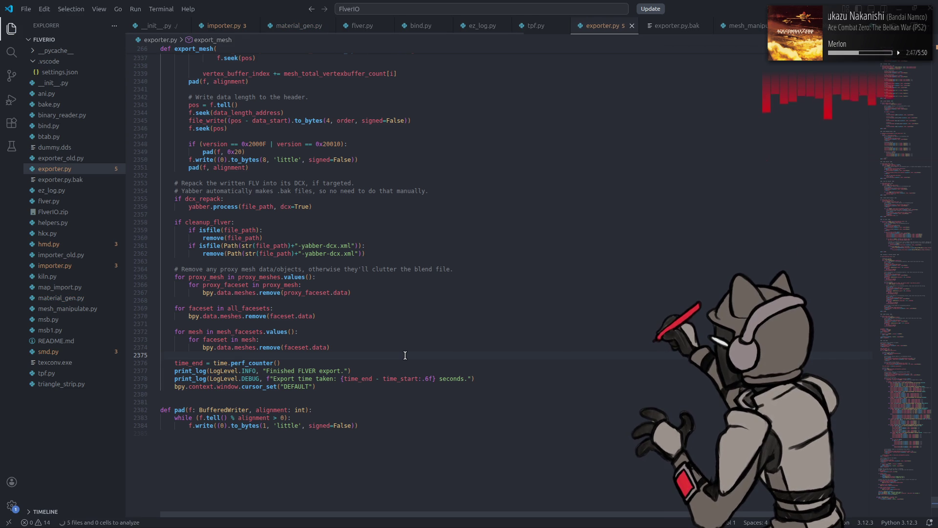